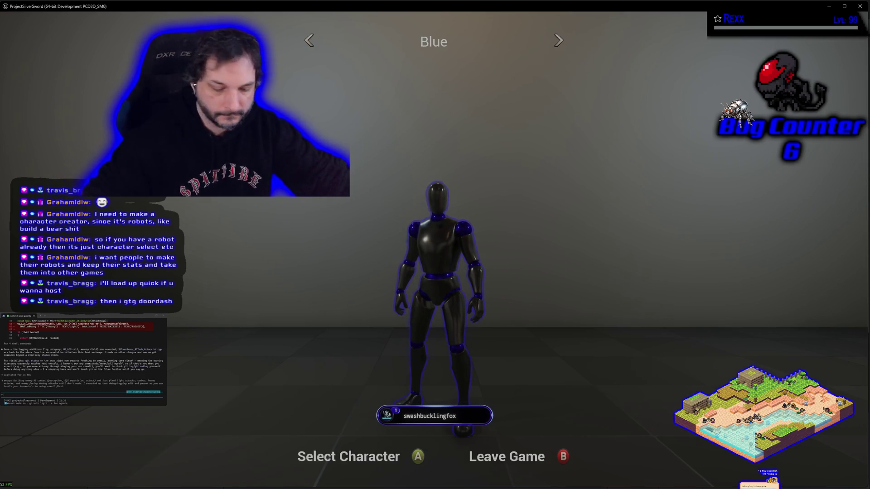
# - Cycle the lobby robot through Red, Green, Orange and Blue, then quit the game
pyautogui.press('Right')
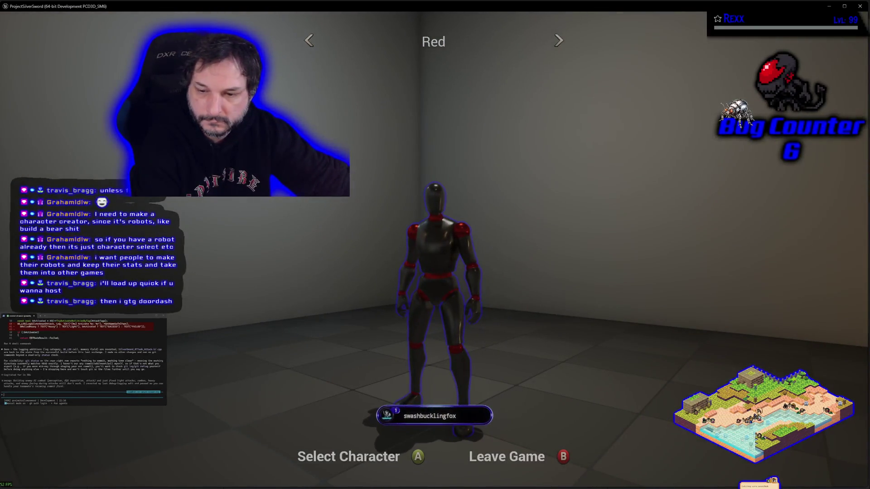
pyautogui.press('Right')
pyautogui.press('Right')
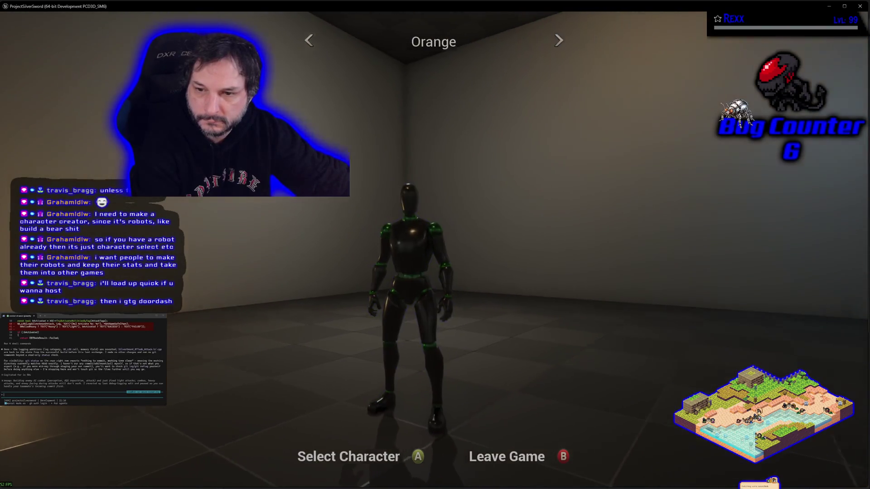
pyautogui.press('Right')
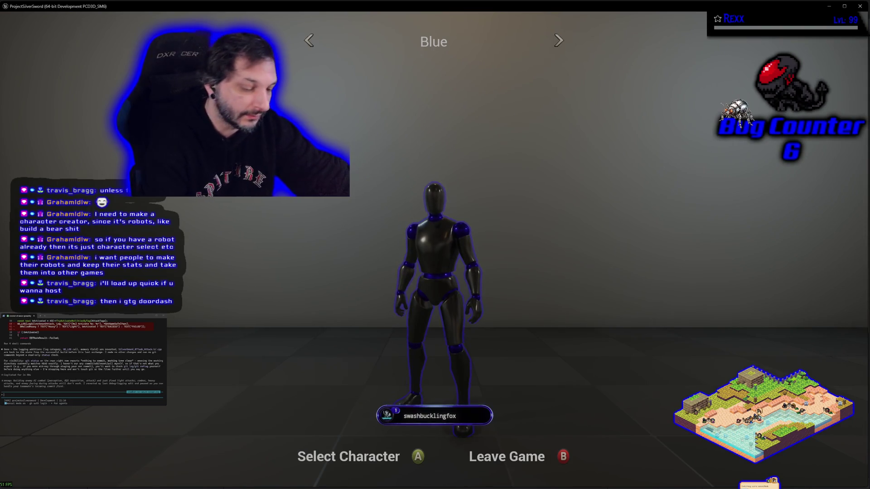
pyautogui.press('Escape')
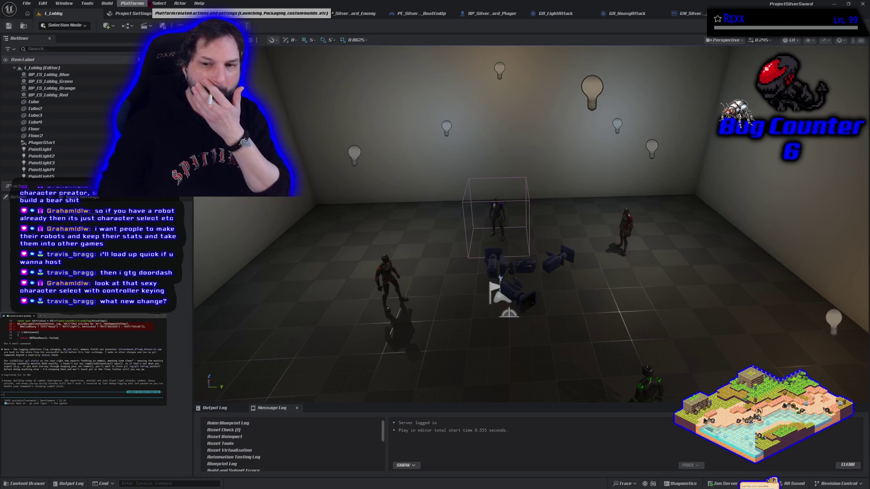
# - Review the GM_Sandbox and GM_SilverSword_BeatEmUp event graphs, then return to the L_Lobby level
pyautogui.hotkey('ctrl', 'Tab')
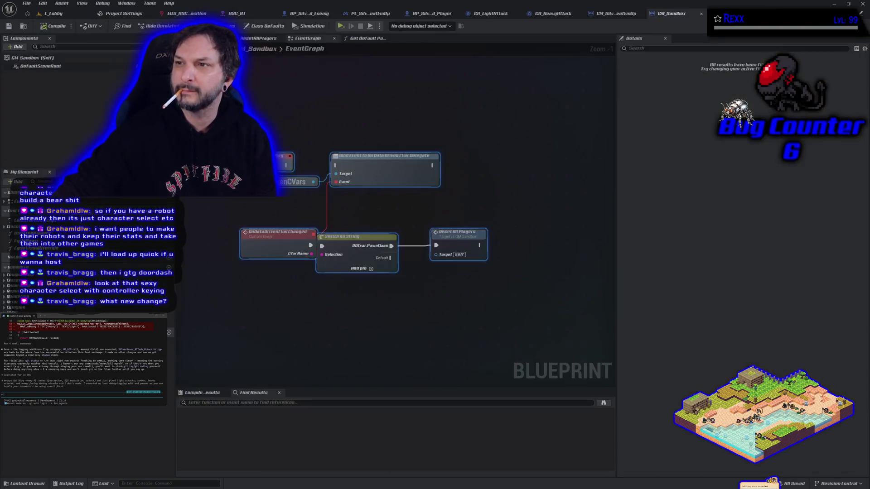
pyautogui.click(616, 13)
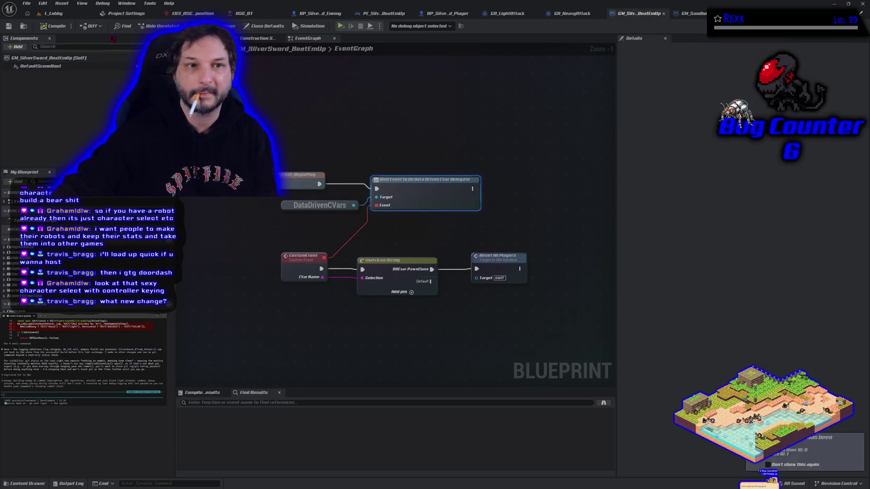
pyautogui.click(68, 17)
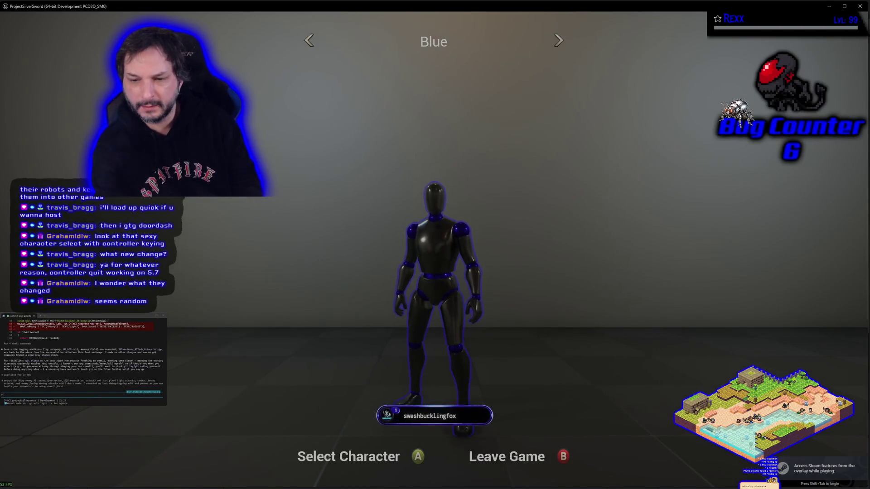
# - Cycle the robot's colour through Orange, Red, Green and back to Blue, then end the session
pyautogui.press('Right')
pyautogui.press('Left')
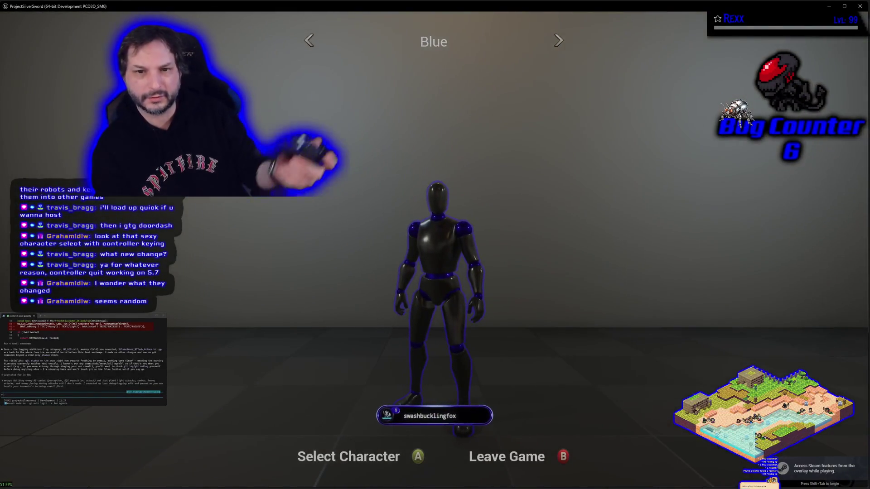
pyautogui.press('Left')
pyautogui.press('Left')
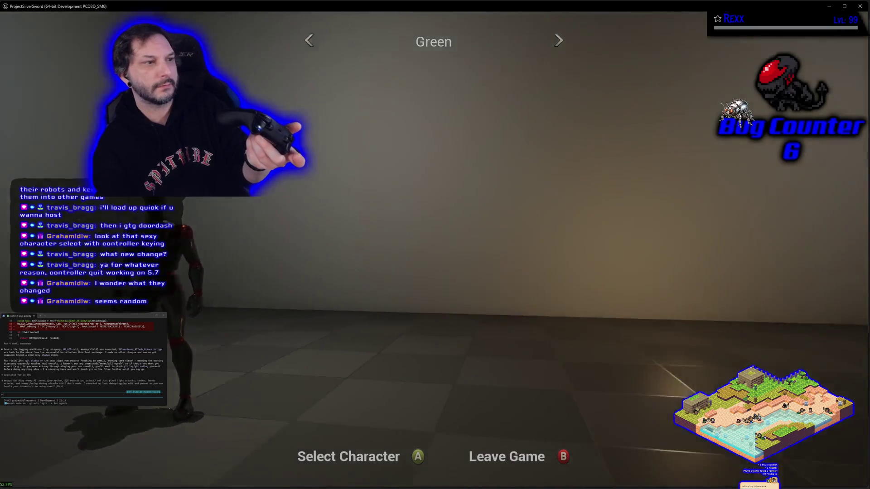
pyautogui.press('Left')
pyautogui.press('Left')
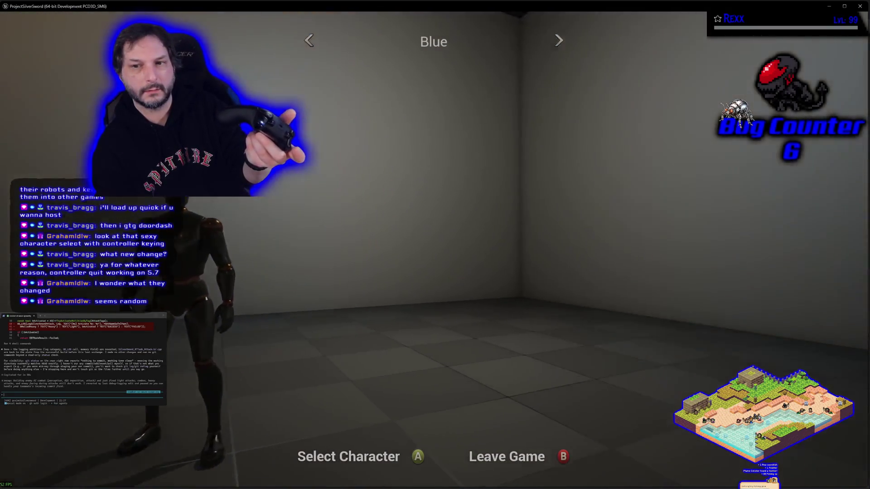
pyautogui.press('Left')
pyautogui.press('Left')
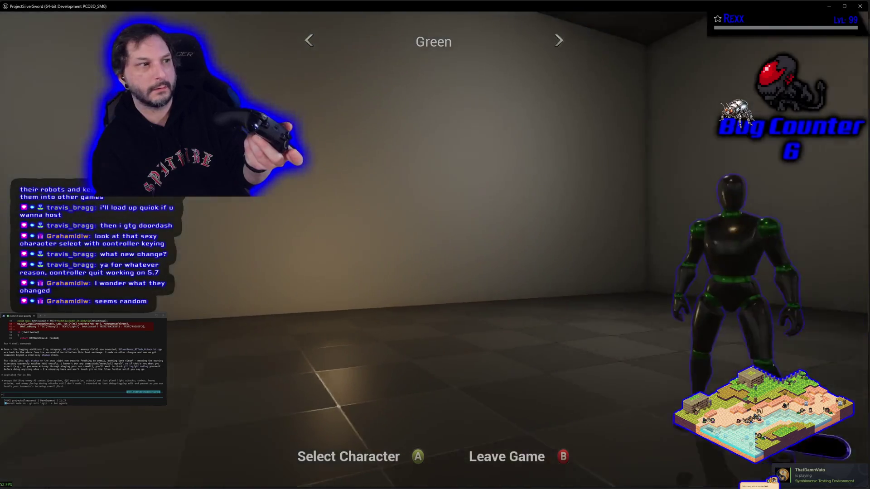
pyautogui.press('Left')
pyautogui.press('Left')
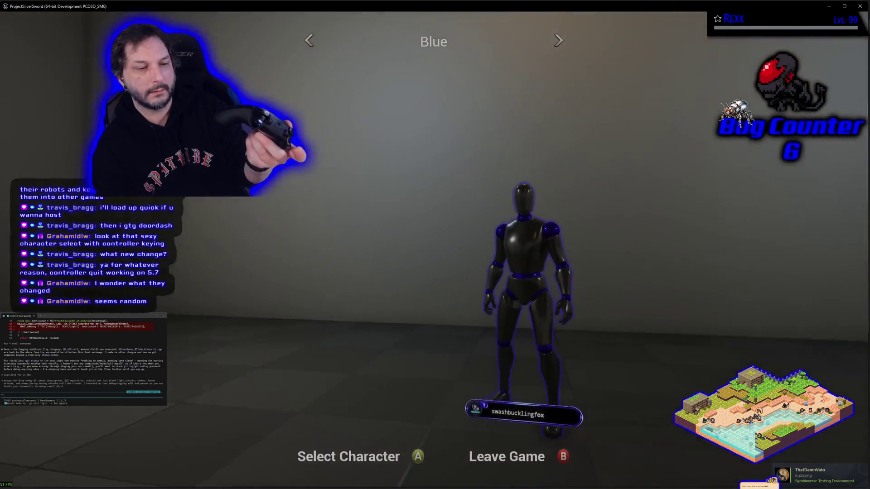
pyautogui.press('Left')
pyautogui.press('Left')
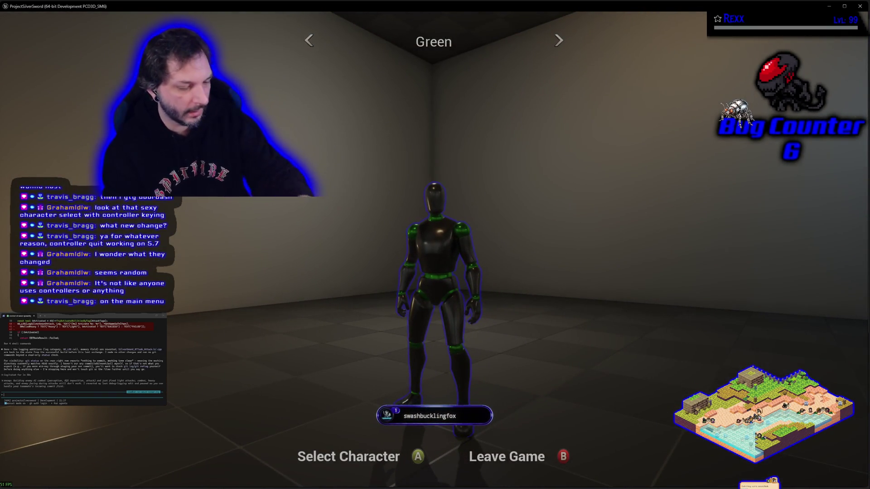
pyautogui.press('Escape')
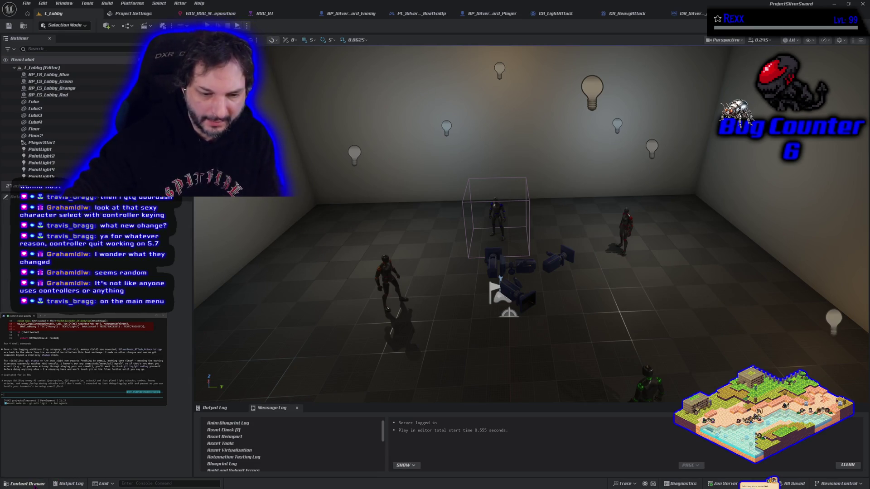
# - Load L_MainMenu from the Levels folder and play it to show the main menu
pyautogui.click(27, 484)
pyautogui.doubleClick(138, 300)
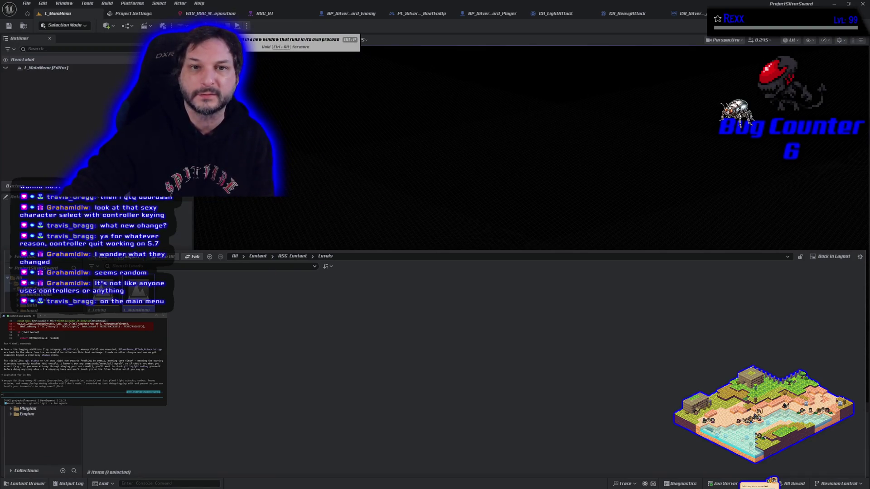
pyautogui.click(208, 26)
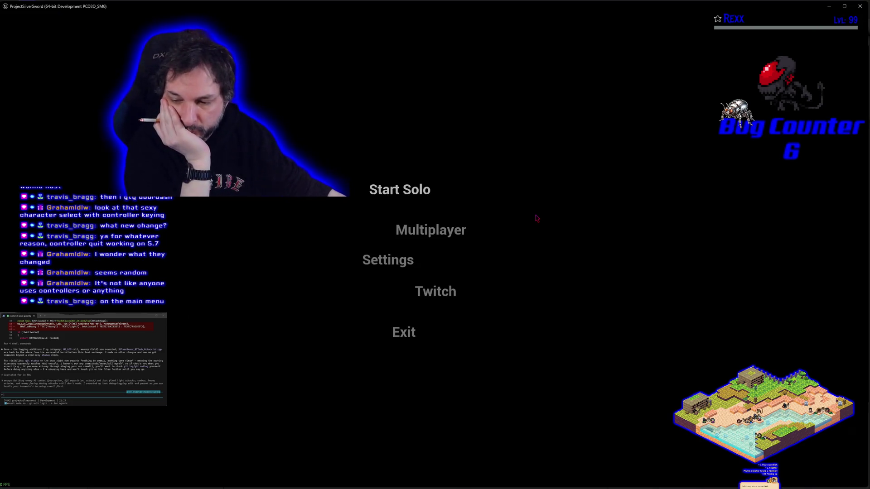
pyautogui.press('Down')
pyautogui.press('Down')
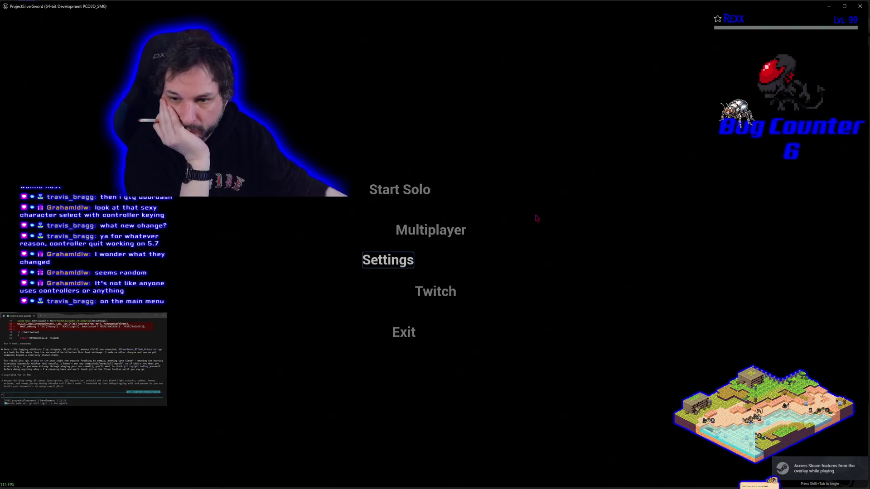
pyautogui.press('Up')
pyautogui.press('Up')
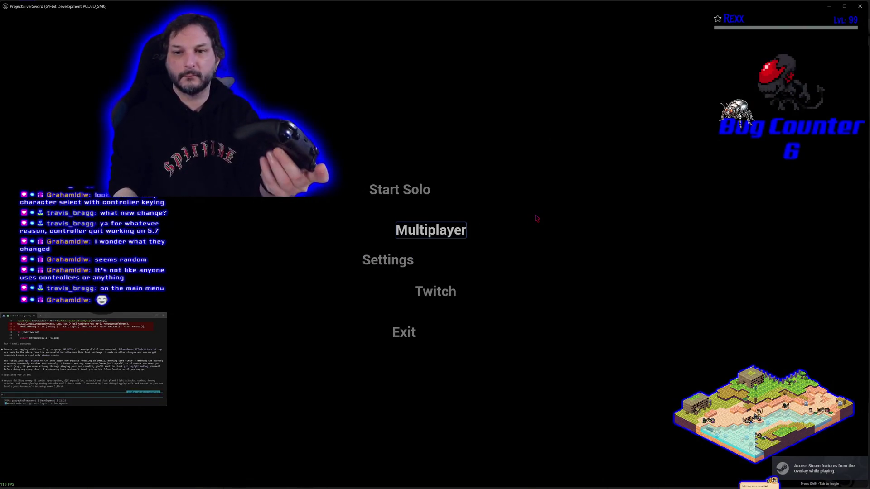
pyautogui.press('Down')
pyautogui.press('Down')
pyautogui.press('Down')
pyautogui.press('Down')
pyautogui.press('Up')
pyautogui.press('Up')
pyautogui.press('Up')
pyautogui.press('Up')
pyautogui.press('Down')
pyautogui.press('Down')
pyautogui.press('Down')
pyautogui.press('Down')
pyautogui.press('Up')
pyautogui.press('Up')
pyautogui.press('Up')
pyautogui.press('Down')
pyautogui.press('Up')
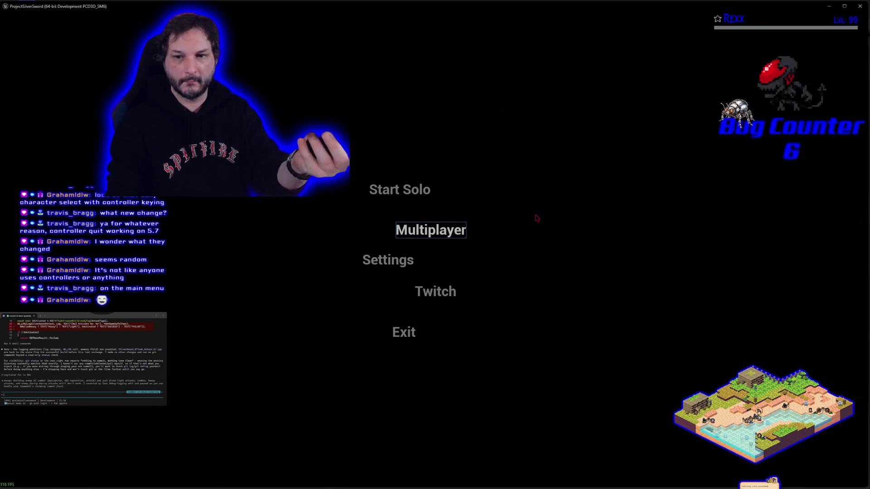
pyautogui.press('Up')
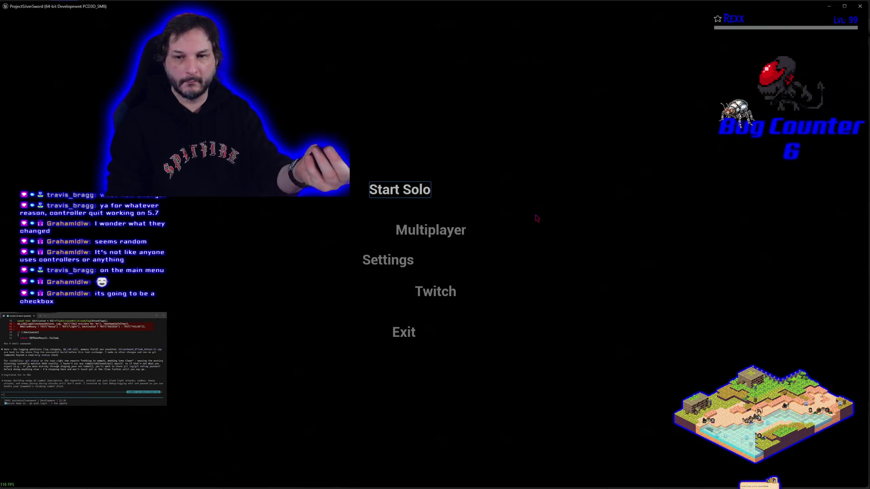
pyautogui.press('Down')
pyautogui.press('Down')
pyautogui.press('Down')
pyautogui.press('Down')
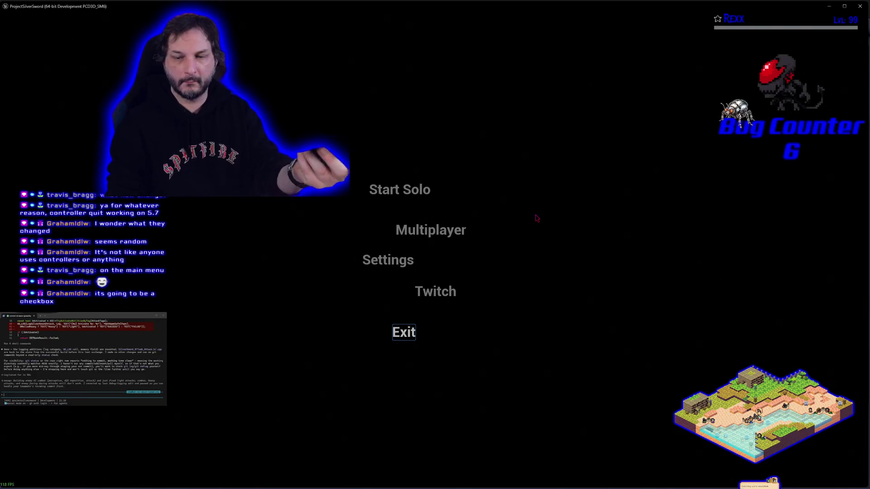
pyautogui.press('Down')
pyautogui.press('Down')
pyautogui.press('Down')
pyautogui.press('Down')
pyautogui.press('Up')
pyautogui.press('Up')
pyautogui.press('Up')
pyautogui.press('Down')
pyautogui.press('Down')
pyautogui.press('Down')
pyautogui.press('Down')
pyautogui.press('Up')
pyautogui.press('Up')
pyautogui.press('Up')
pyautogui.press('Down')
pyautogui.press('Up')
pyautogui.press('Up')
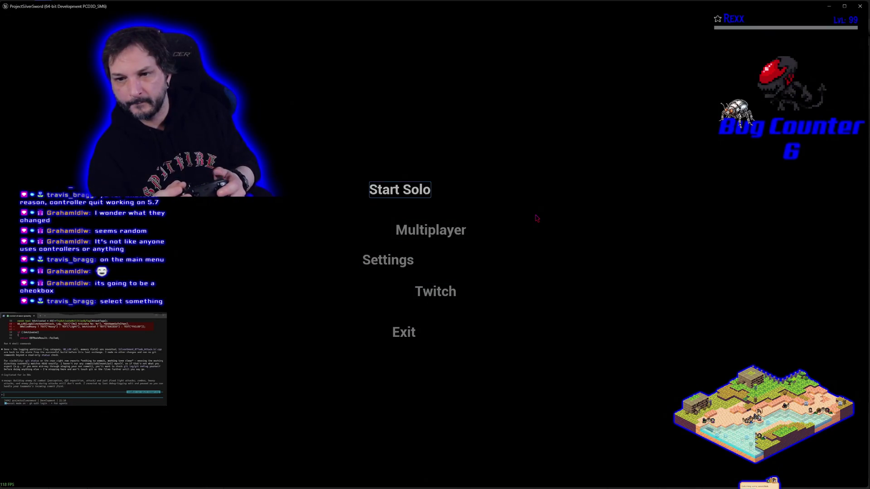
pyautogui.press('Down')
pyautogui.press('Down')
pyautogui.press('Down')
pyautogui.press('Down')
pyautogui.press('Up')
pyautogui.press('Up')
pyautogui.press('Up')
pyautogui.press('Down')
pyautogui.press('Down')
pyautogui.press('Down')
pyautogui.press('Up')
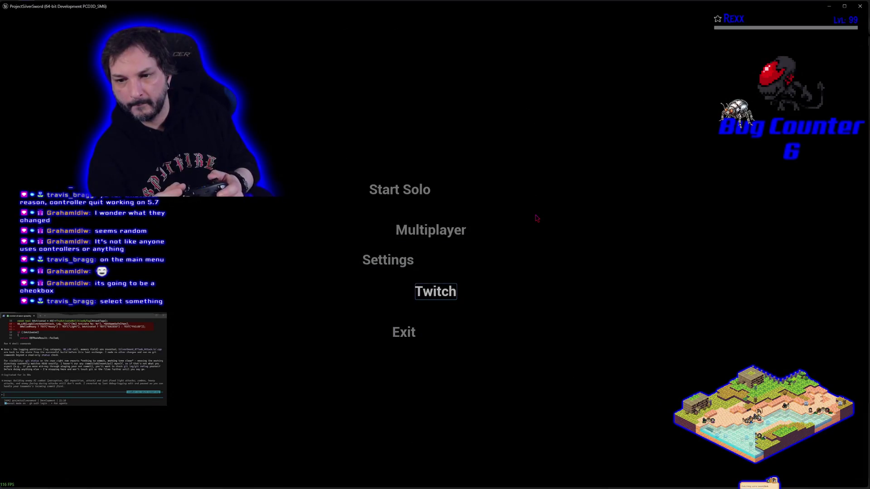
pyautogui.press('Up')
pyautogui.press('Up')
pyautogui.press('Up')
pyautogui.press('Down')
pyautogui.press('Down')
pyautogui.press('Down')
pyautogui.press('Down')
pyautogui.press('Up')
pyautogui.press('Up')
pyautogui.press('Up')
pyautogui.press('Up')
pyautogui.press('Down')
pyautogui.press('Down')
pyautogui.press('Down')
pyautogui.press('Down')
pyautogui.press('Up')
pyautogui.press('Up')
pyautogui.press('Up')
pyautogui.press('Up')
pyautogui.press('Down')
pyautogui.press('Down')
pyautogui.press('Down')
pyautogui.press('Down')
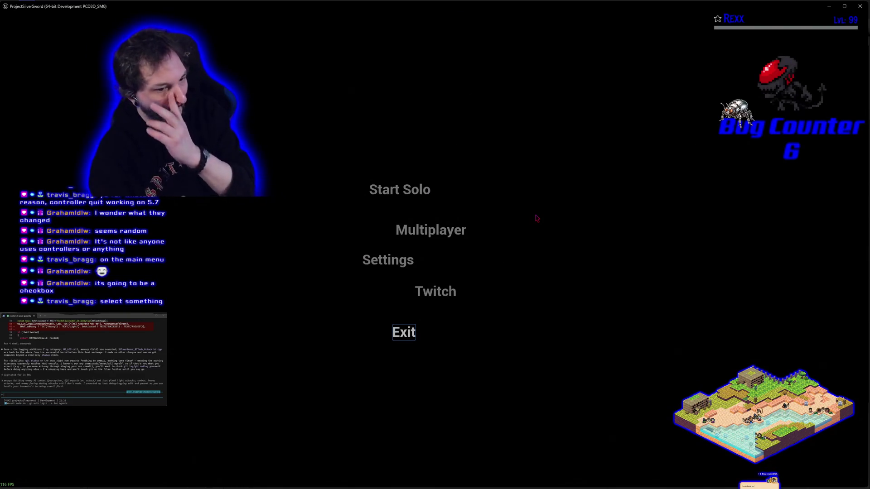
pyautogui.press('Up')
pyautogui.press('Up')
pyautogui.press('Up')
pyautogui.press('Up')
pyautogui.press('Down')
pyautogui.press('Up')
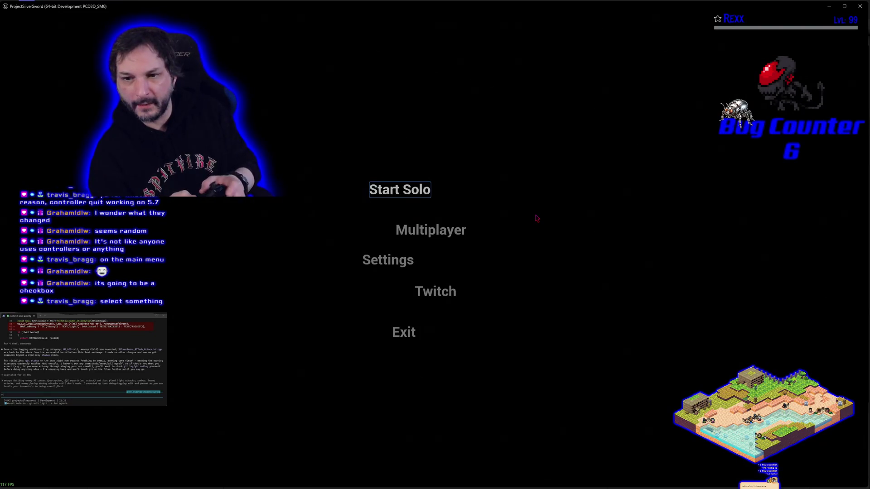
pyautogui.press('Down')
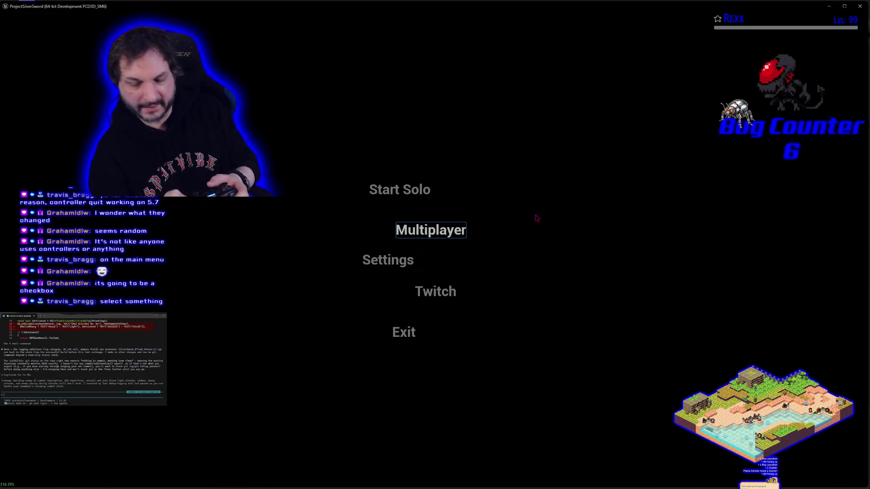
pyautogui.press('Up')
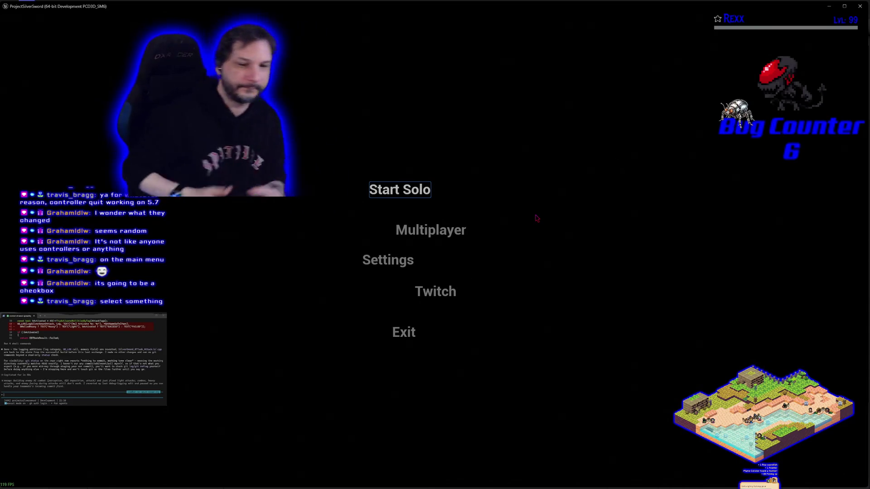
pyautogui.press('Down')
pyautogui.press('Up')
pyautogui.press('Down')
pyautogui.press('Down')
pyautogui.press('Down')
pyautogui.press('Down')
pyautogui.press('Up')
pyautogui.press('Up')
pyautogui.press('Up')
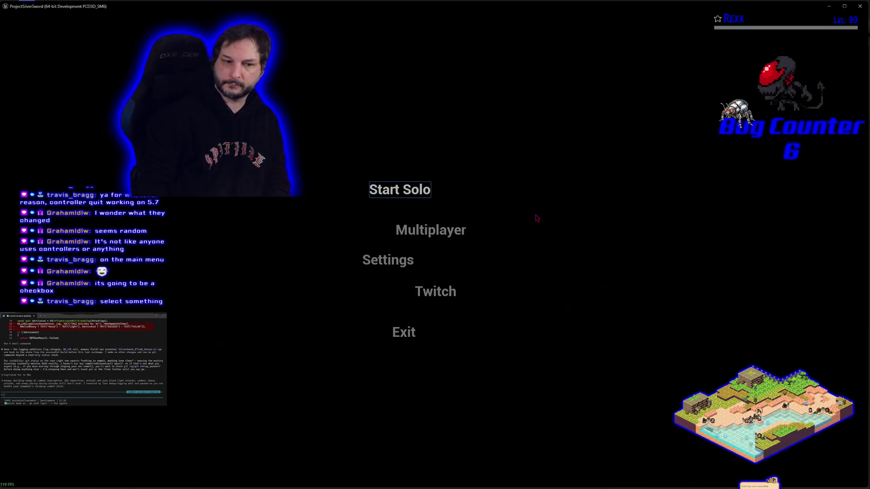
pyautogui.press('Down')
pyautogui.press('Down')
pyautogui.press('Down')
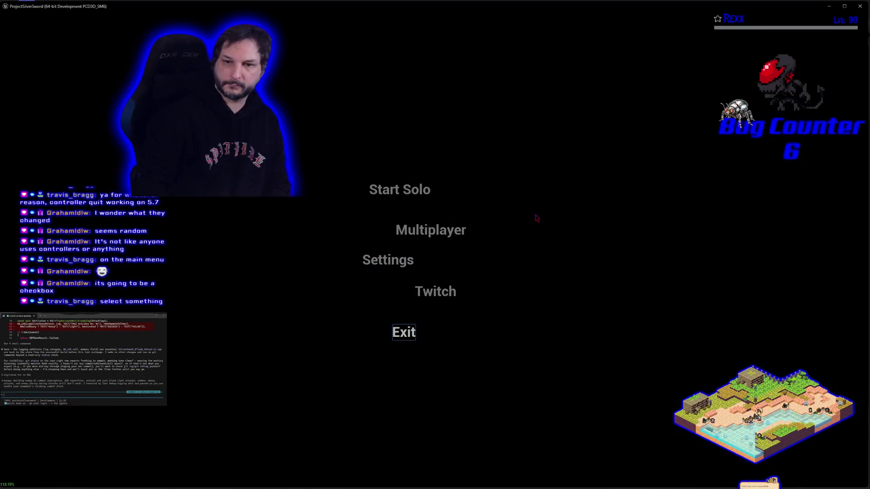
pyautogui.press('Up')
pyautogui.press('Up')
pyautogui.press('Up')
pyautogui.press('Up')
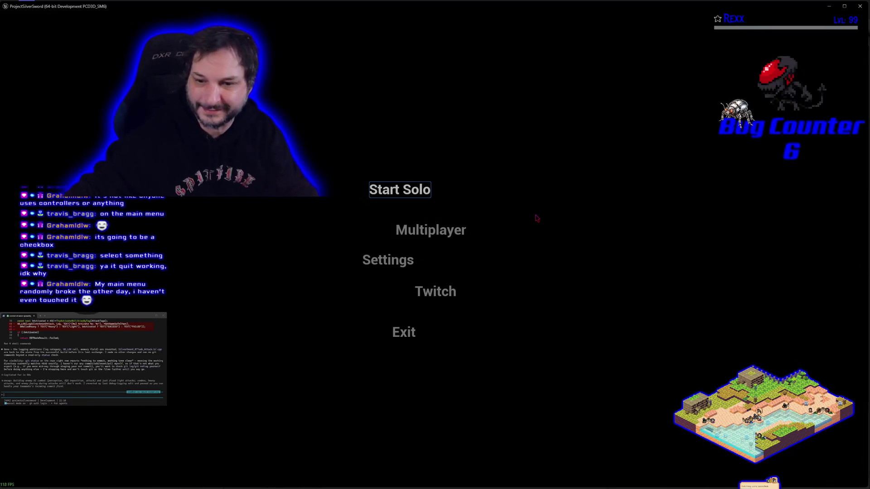
pyautogui.click(413, 336)
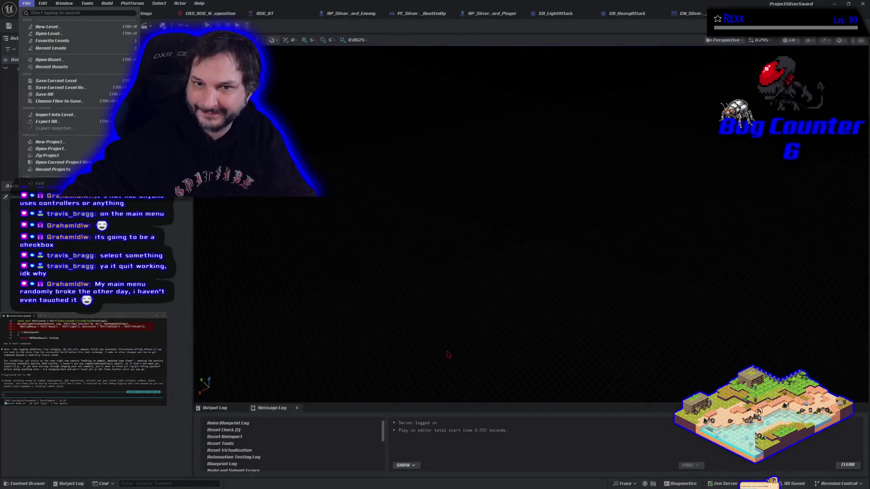
# - Dismiss the File menu, glance at the EQS asset, and return to the L_MainMenu level
pyautogui.click(329, 340)
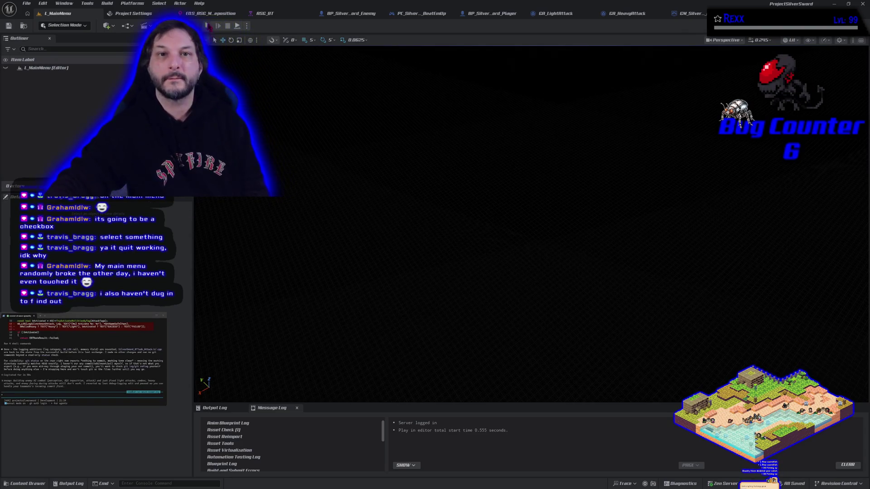
pyautogui.click(206, 14)
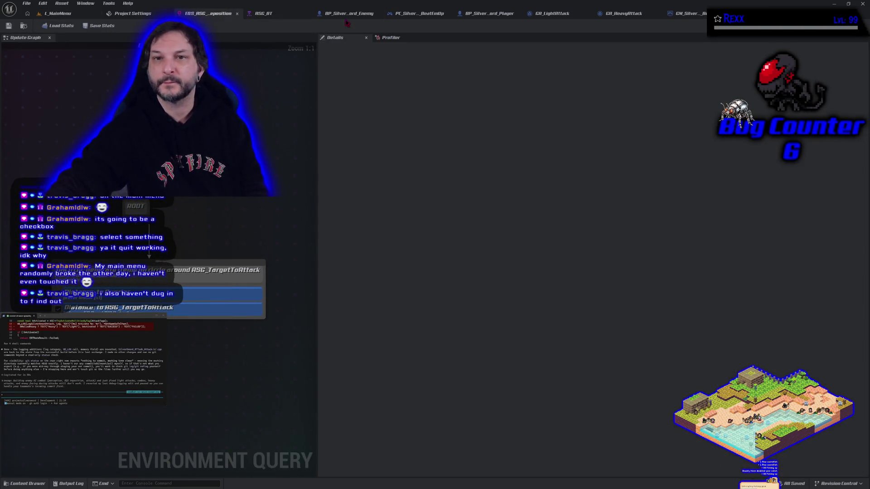
pyautogui.click(58, 13)
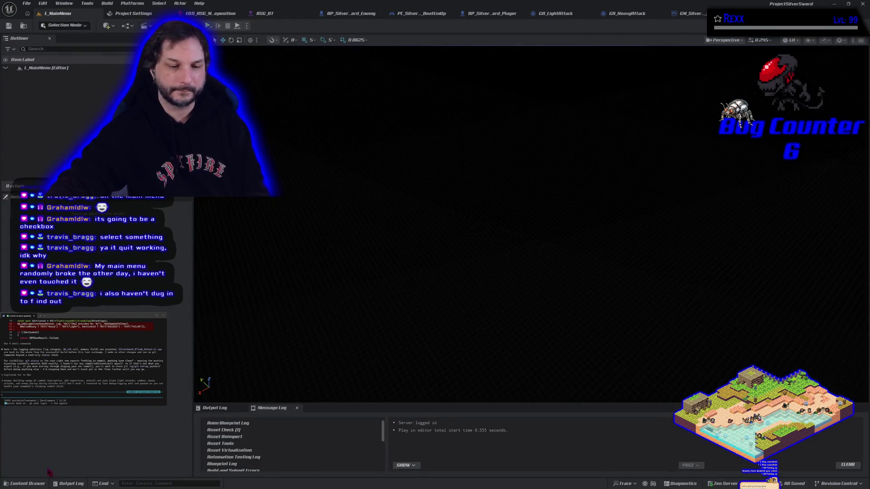
pyautogui.click(34, 484)
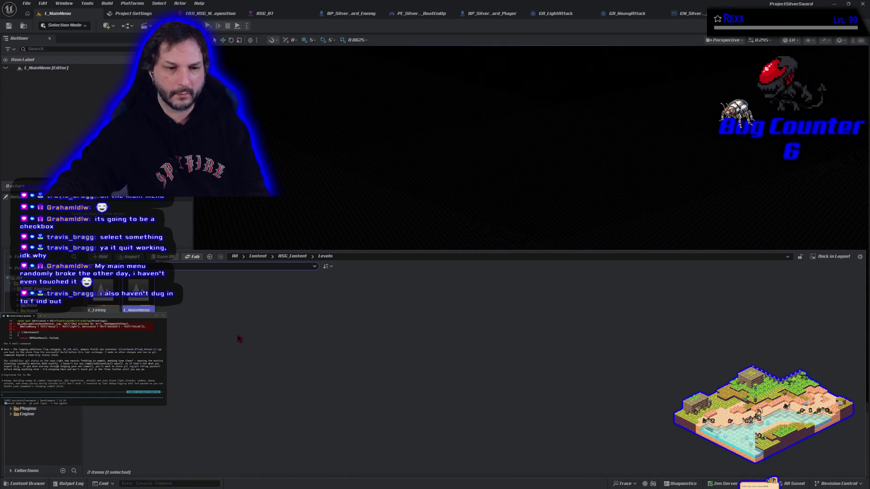
pyautogui.press('Escape')
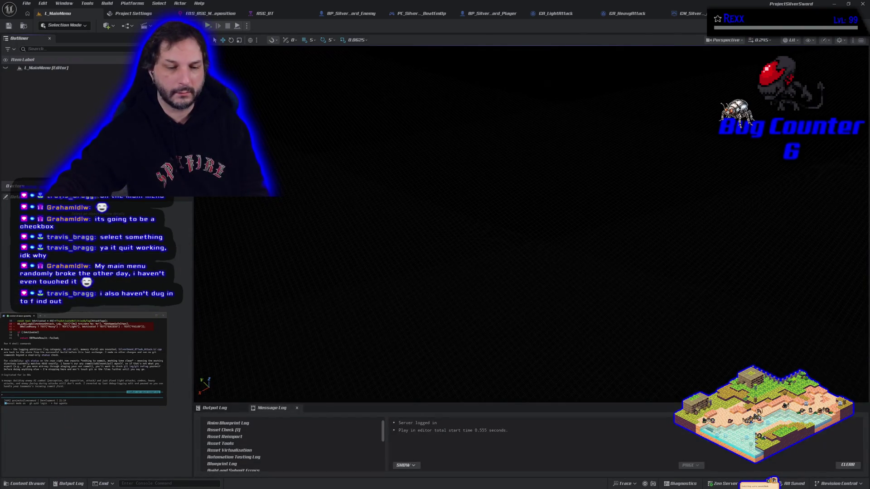
# - Browse Plugins and open SymbioInput Content's Contexts folder with its three mapping contexts
pyautogui.click(25, 484)
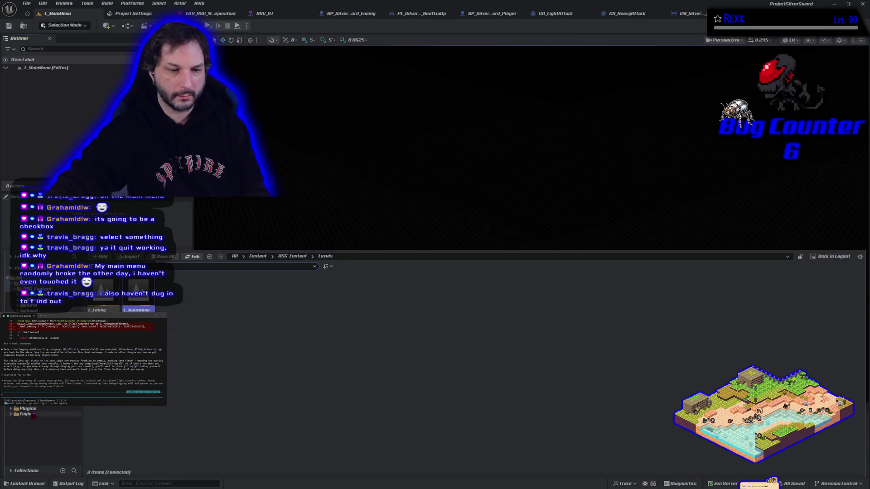
pyautogui.click(28, 408)
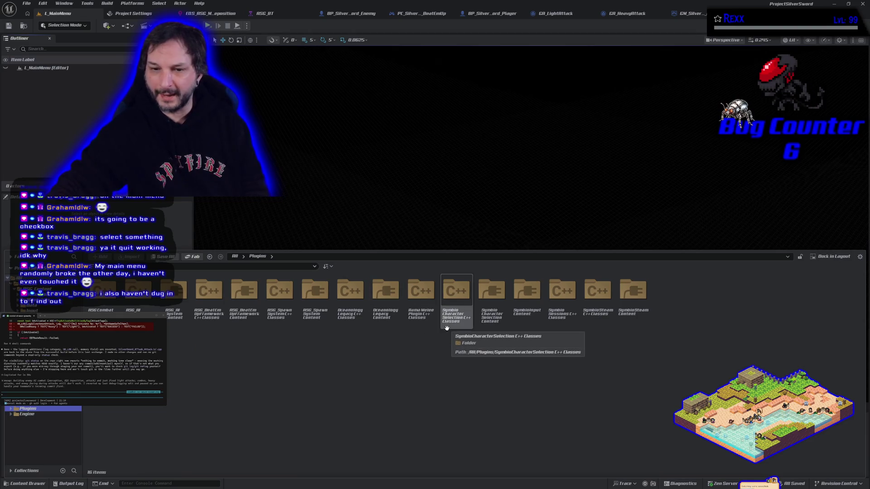
pyautogui.click(315, 295)
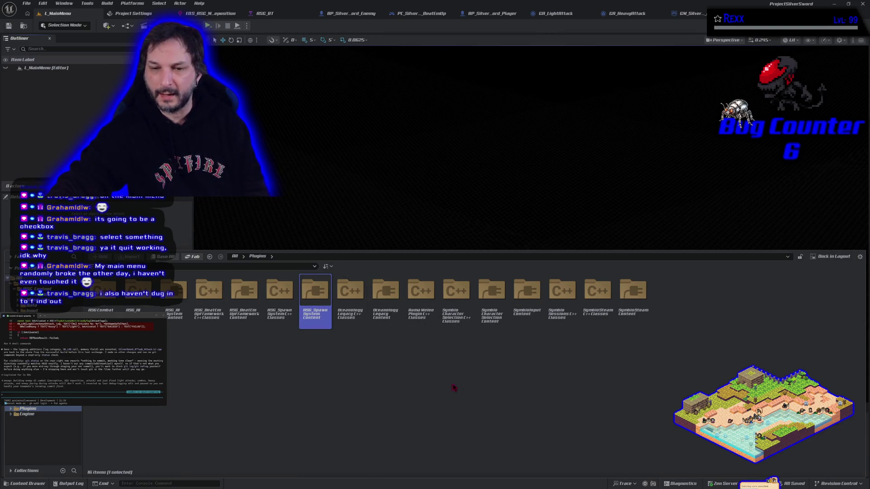
pyautogui.click(456, 294)
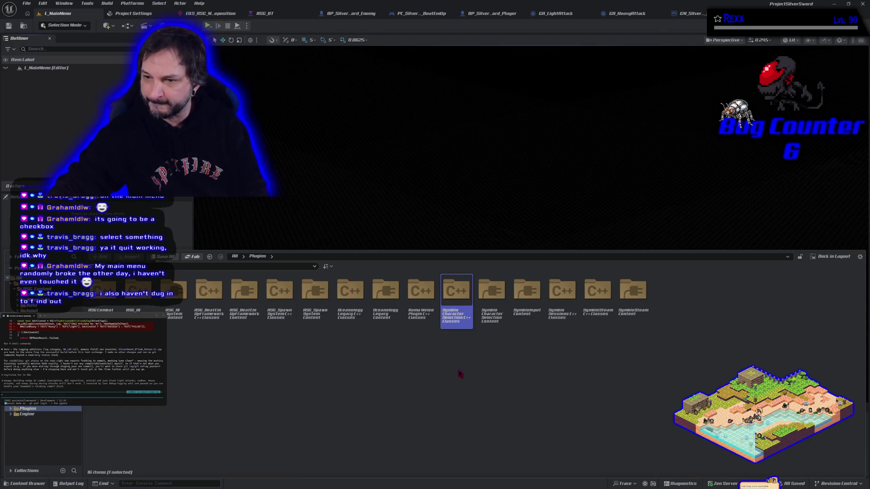
pyautogui.doubleClick(531, 319)
pyautogui.doubleClick(103, 294)
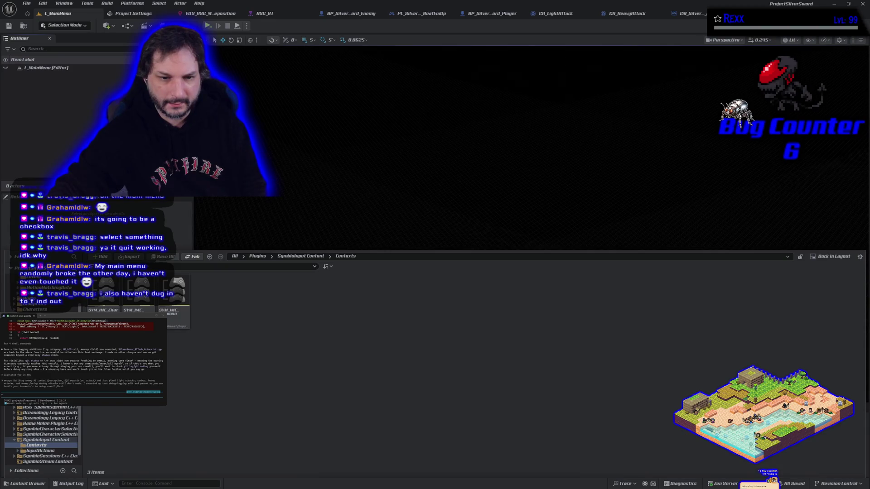
# - Open IA_Accept from InputActions/CharSelect to inspect its Digital (bool) value type
pyautogui.click(40, 451)
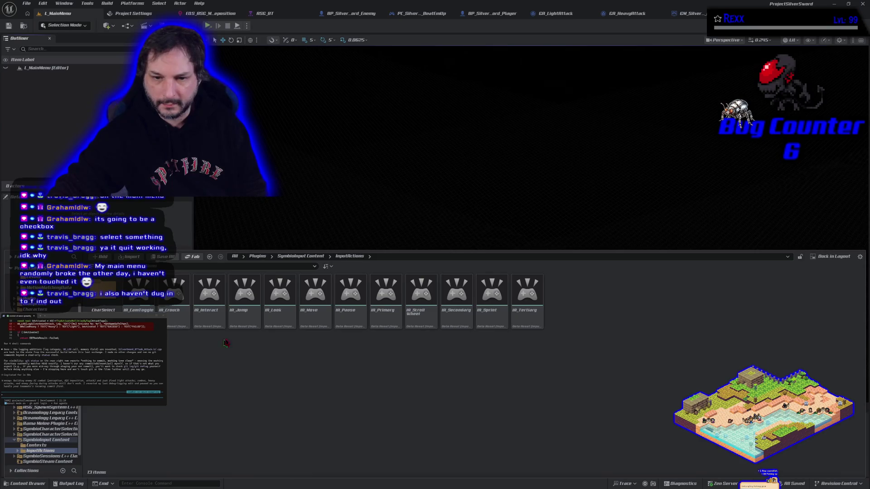
pyautogui.moveTo(388, 326)
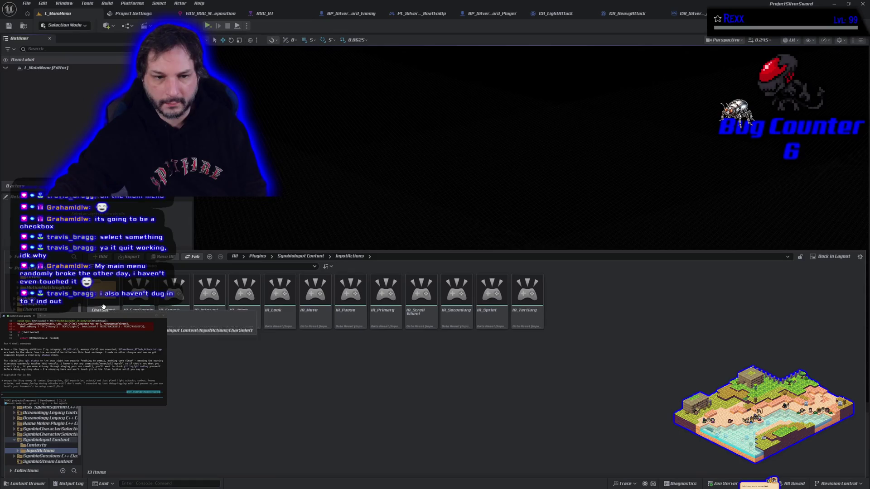
pyautogui.doubleClick(103, 307)
pyautogui.hotkey('alt', 'Left')
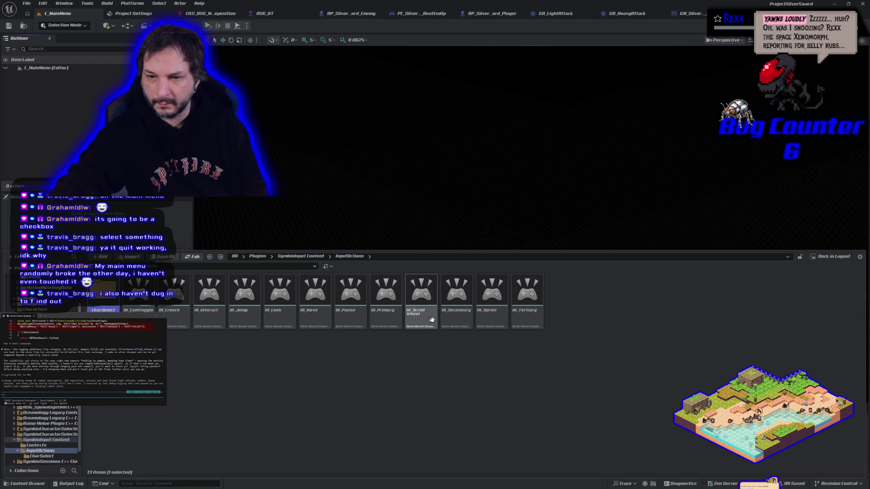
pyautogui.doubleClick(103, 308)
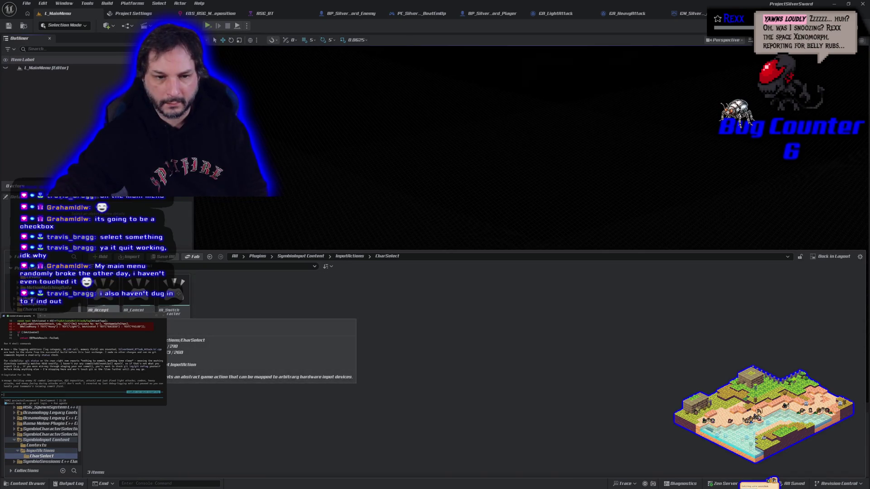
pyautogui.doubleClick(103, 295)
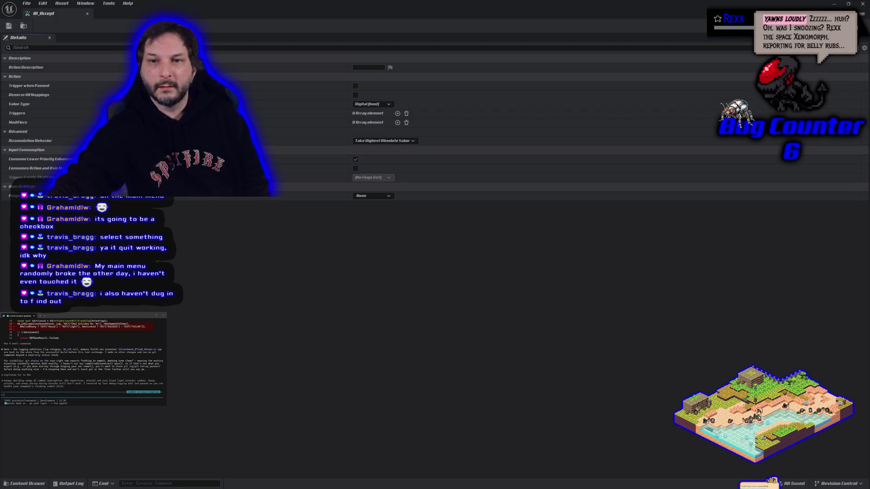
# - Close the IA_Accept editor and bring the content browser back to the InputActions folder
pyautogui.moveTo(45, 14)
pyautogui.mouseDown()
pyautogui.moveTo(582, 75)
pyautogui.moveTo(704, 13)
pyautogui.mouseUp()
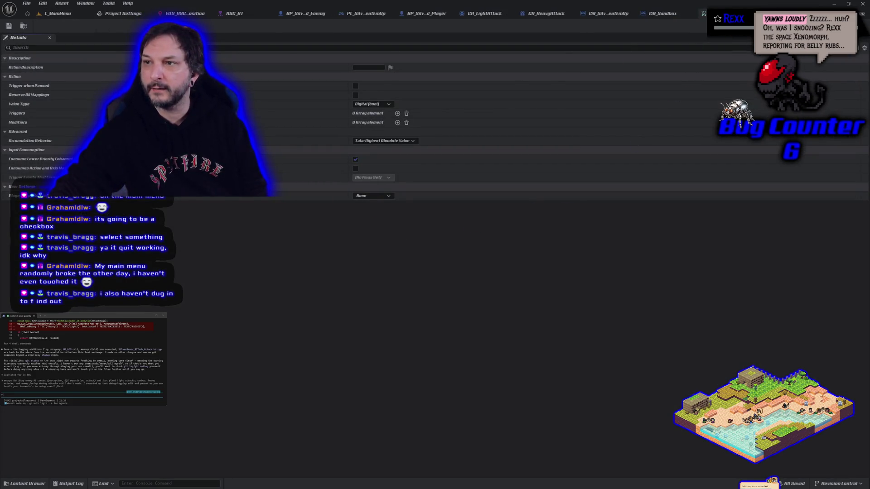
pyautogui.click(739, 13)
pyautogui.click(31, 483)
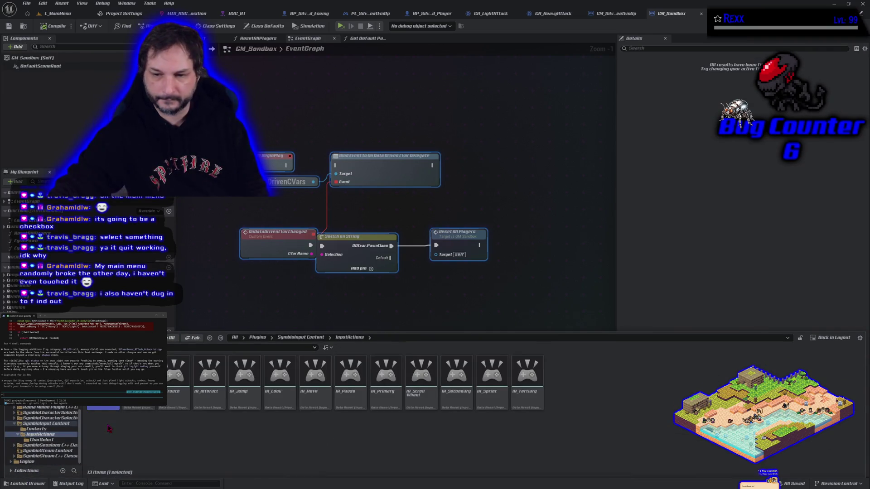
# - Review the SYM_IMC_Char_Hybrid mappings in Contexts, then close it and reopen the content browser
pyautogui.click(36, 429)
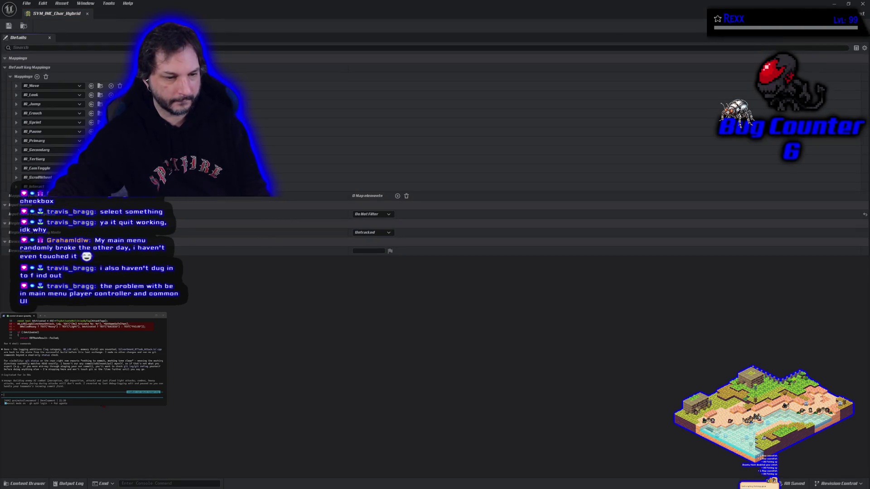
pyautogui.click(87, 14)
pyautogui.click(25, 484)
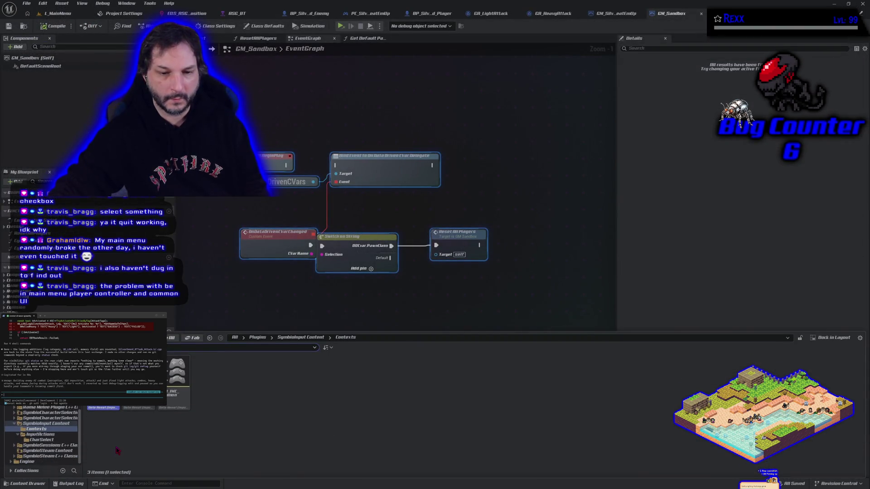
# - Look through the SymbioInput, SymbioCharacterSelection and SymbioSessions plugin folders
pyautogui.hotkey('alt', 'Left')
pyautogui.hotkey('alt', 'Left')
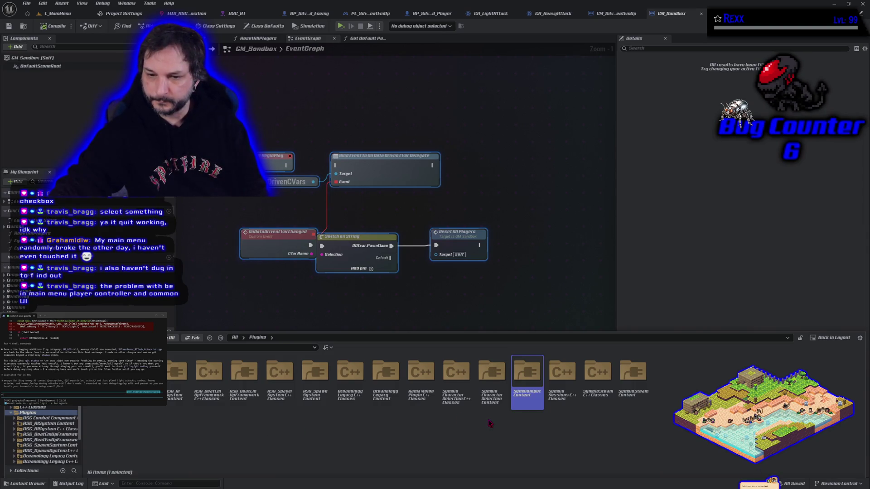
pyautogui.moveTo(514, 410)
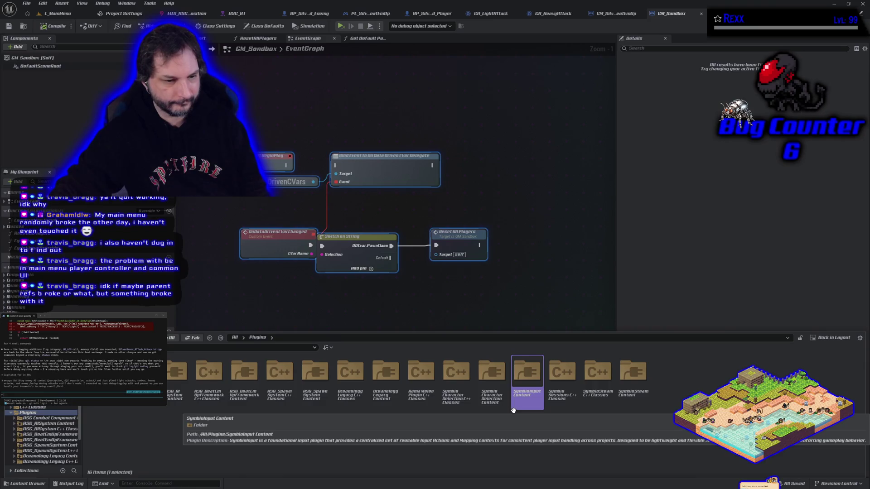
pyautogui.doubleClick(524, 402)
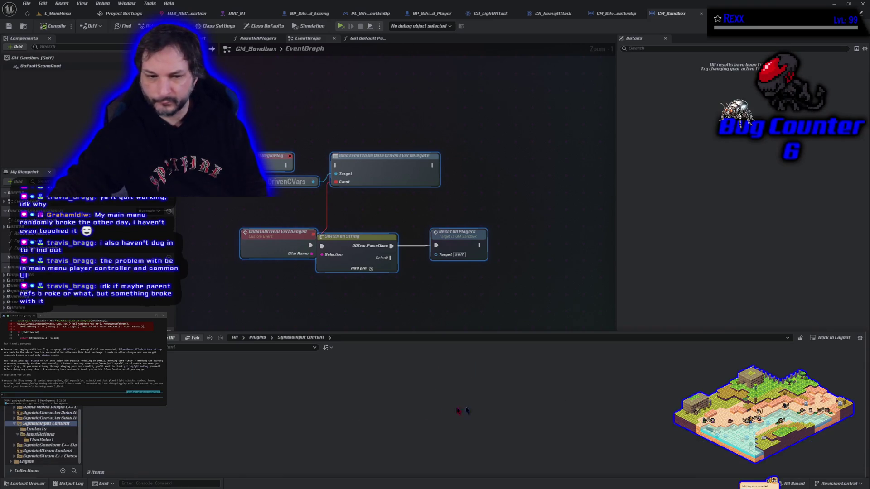
pyautogui.click(58, 419)
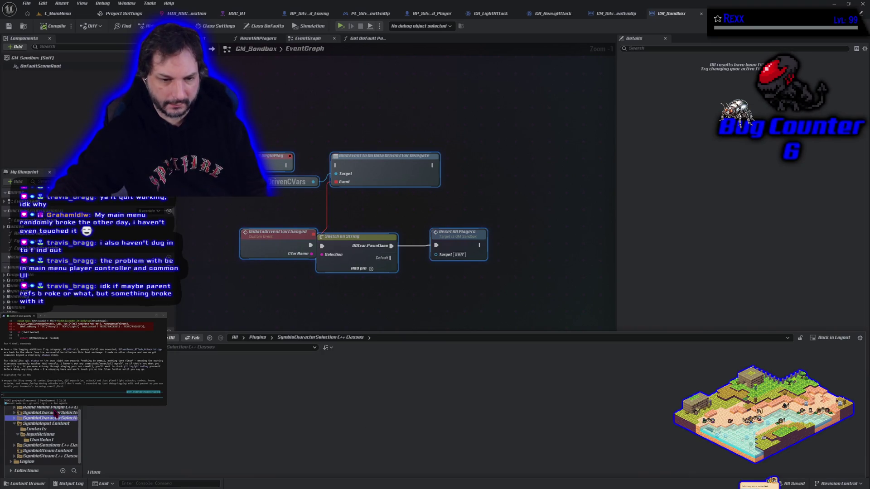
pyautogui.click(54, 414)
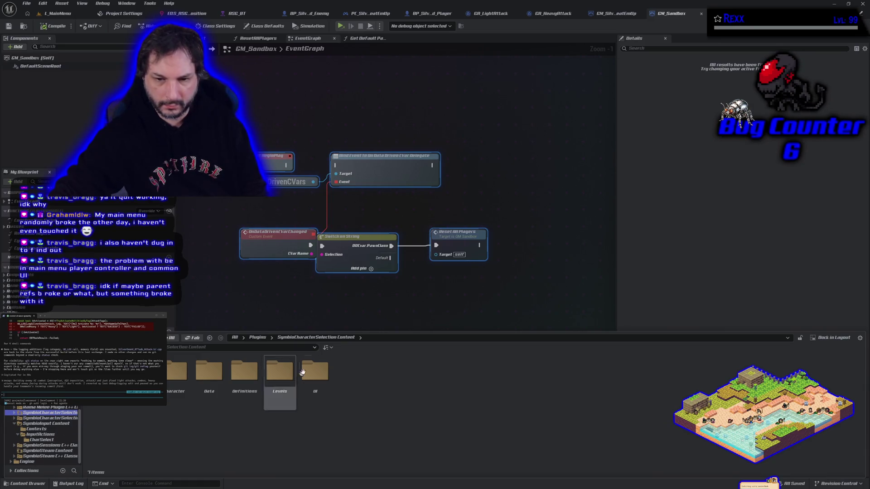
pyautogui.click(258, 337)
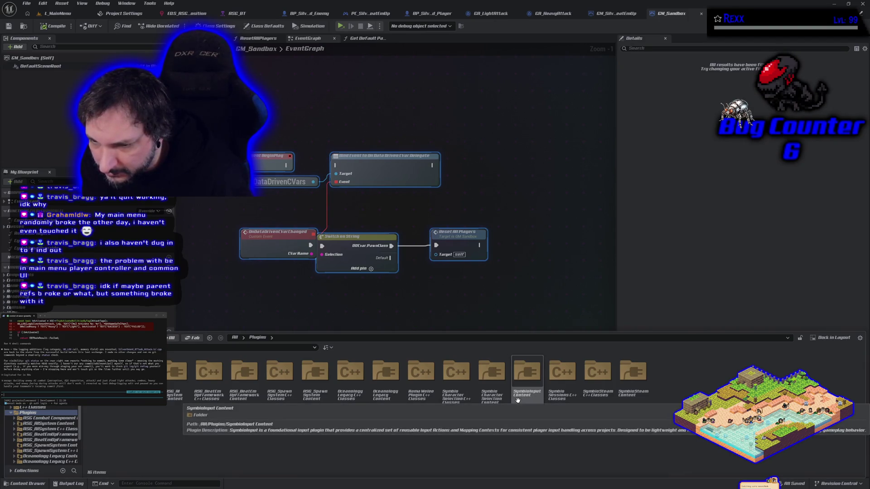
pyautogui.click(556, 400)
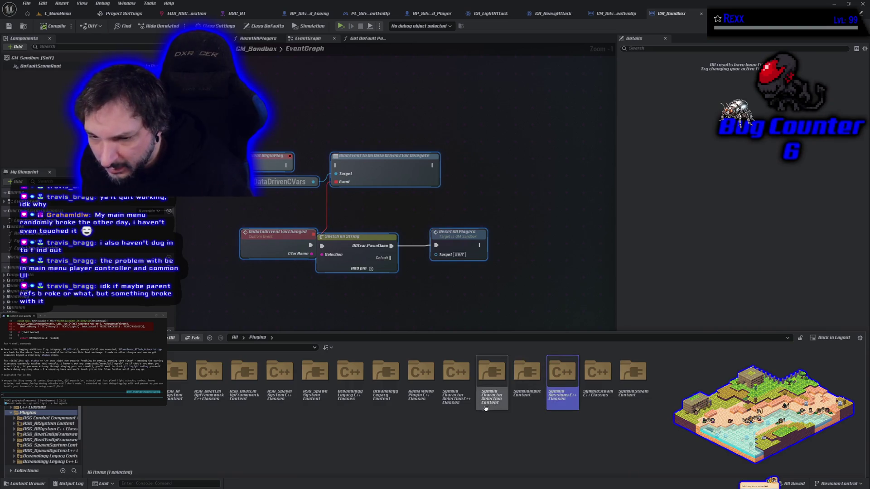
pyautogui.click(458, 410)
pyautogui.doubleClick(458, 410)
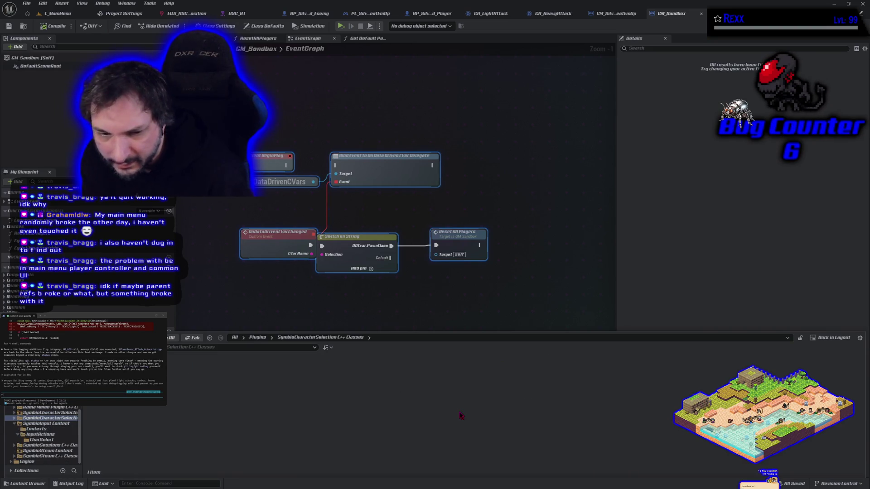
pyautogui.hotkey('alt', 'Left')
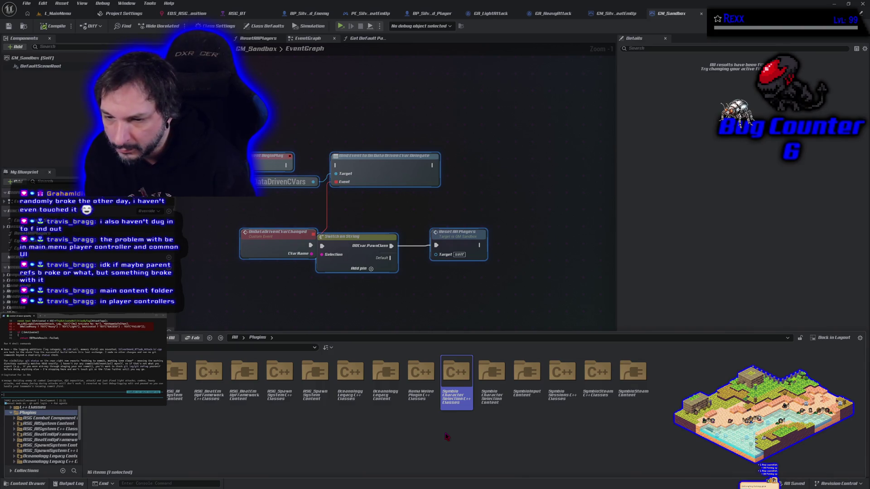
pyautogui.scroll(5, 68, 410)
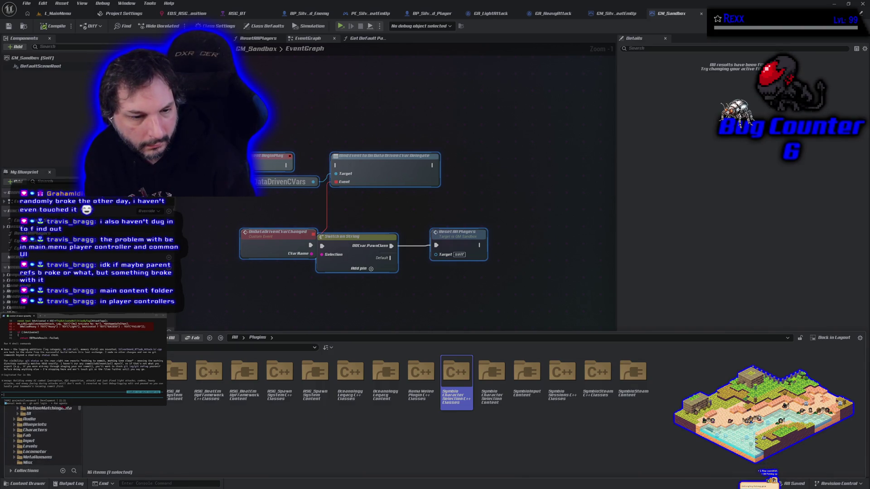
pyautogui.hotkey('alt', 'Left')
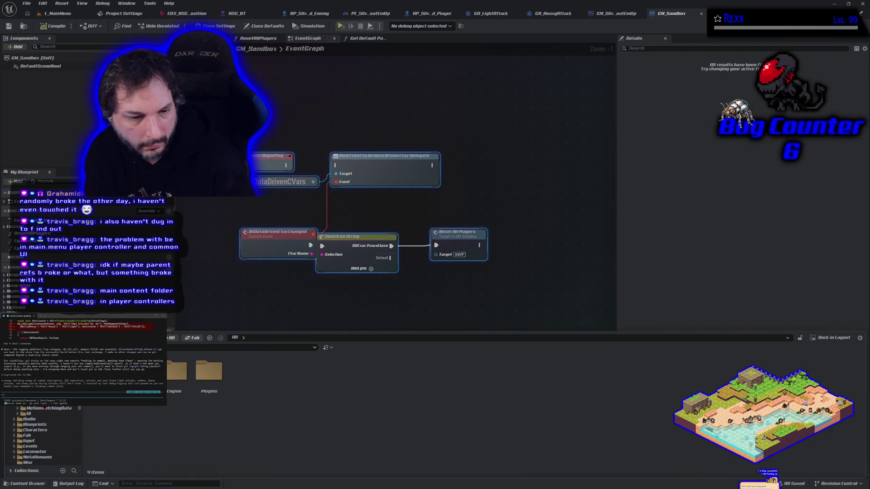
# - Open the PC_MainMenu blueprint from ASG_Content/Blueprints/PlayerController
pyautogui.click(31, 397)
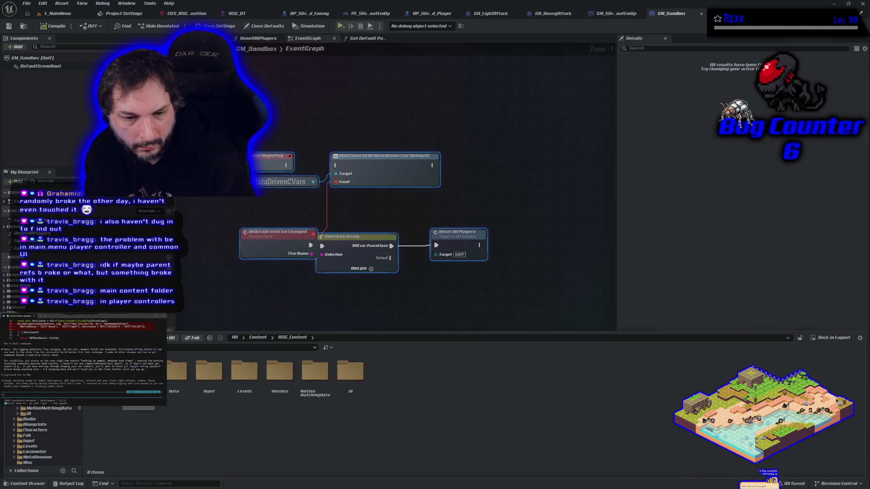
pyautogui.doubleClick(142, 374)
pyautogui.click(204, 385)
pyautogui.doubleClick(204, 390)
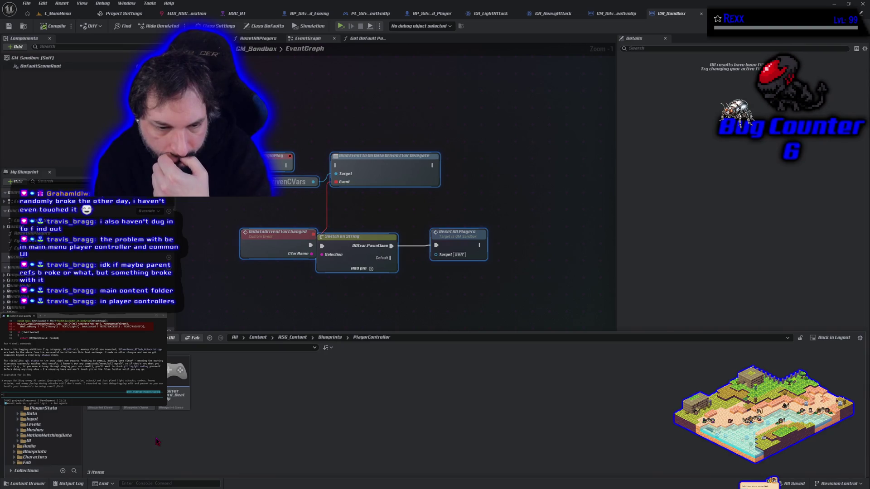
pyautogui.doubleClick(143, 409)
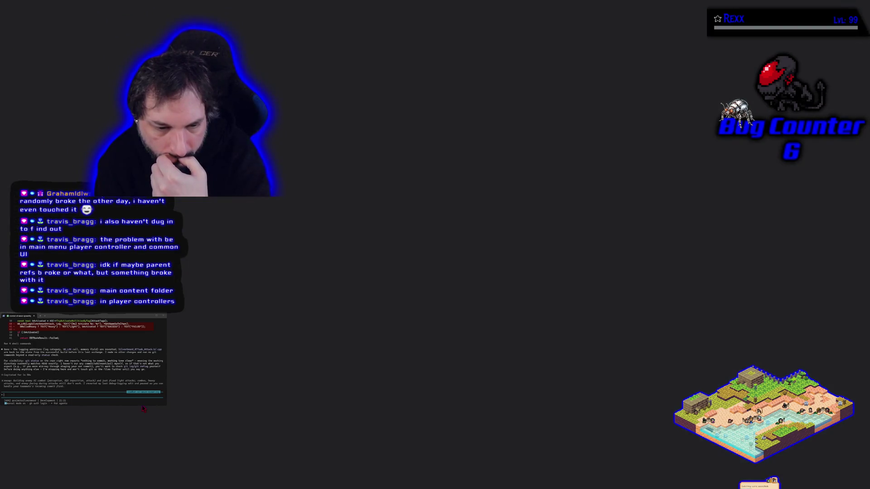
# - Glance at the PC_MainMenu construction script, then return to its EventGraph
pyautogui.scroll(-4, 266, 312)
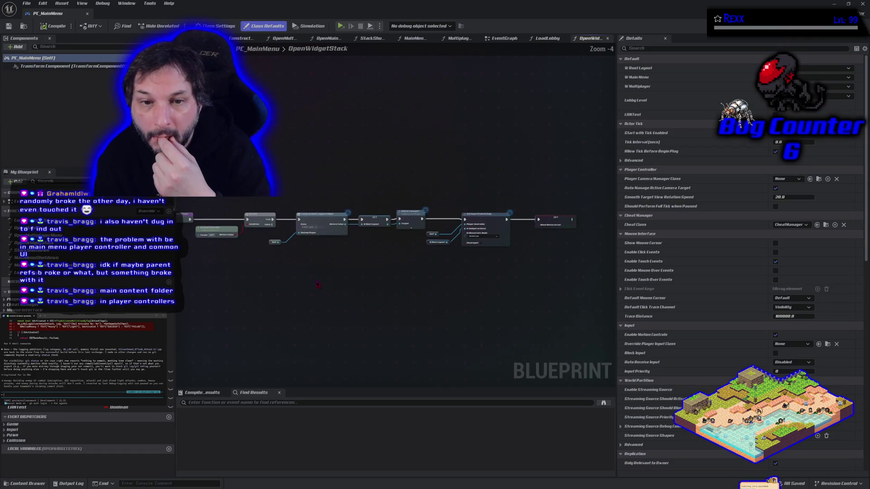
pyautogui.scroll(1, 355, 286)
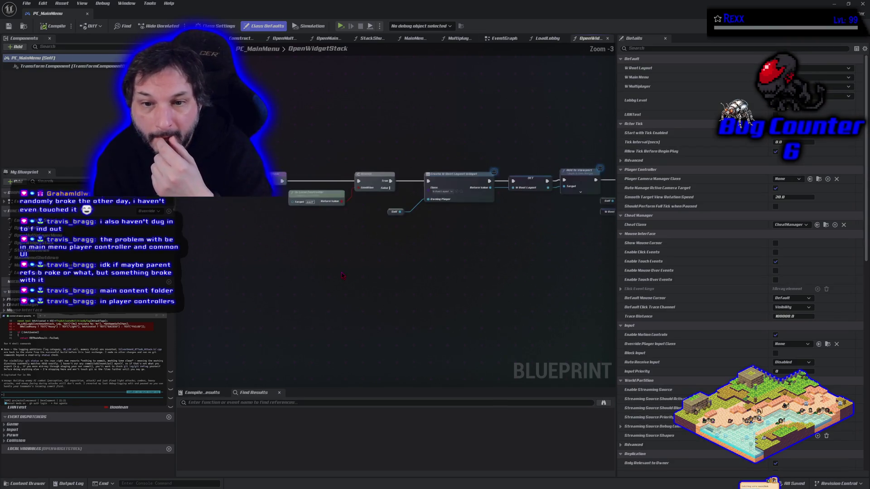
pyautogui.click(242, 38)
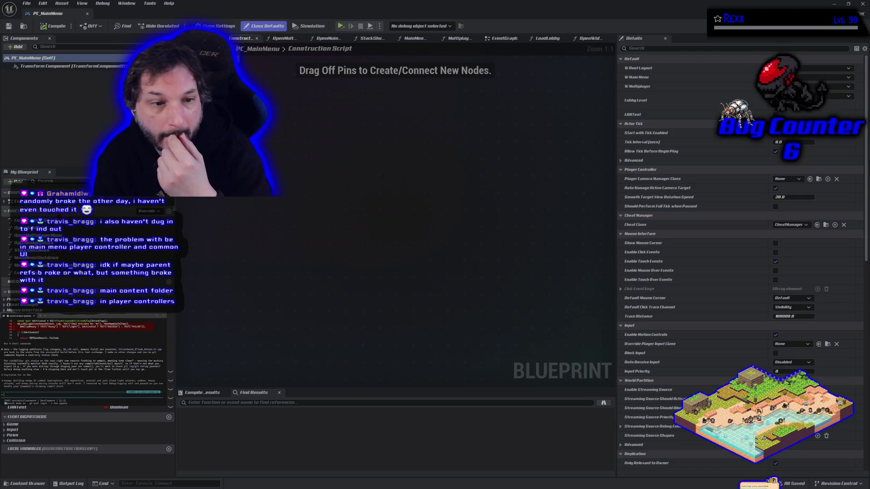
pyautogui.doubleClick(20, 201)
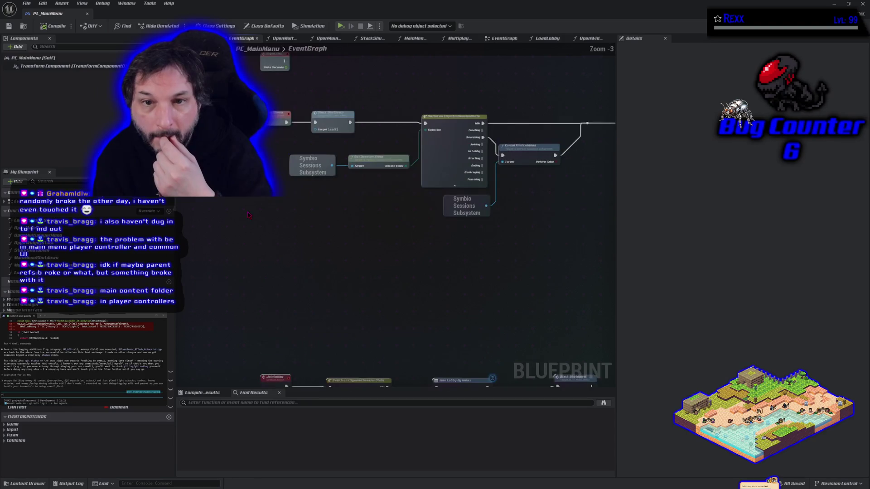
pyautogui.scroll(-1, 305, 148)
pyautogui.scroll(-1, 305, 149)
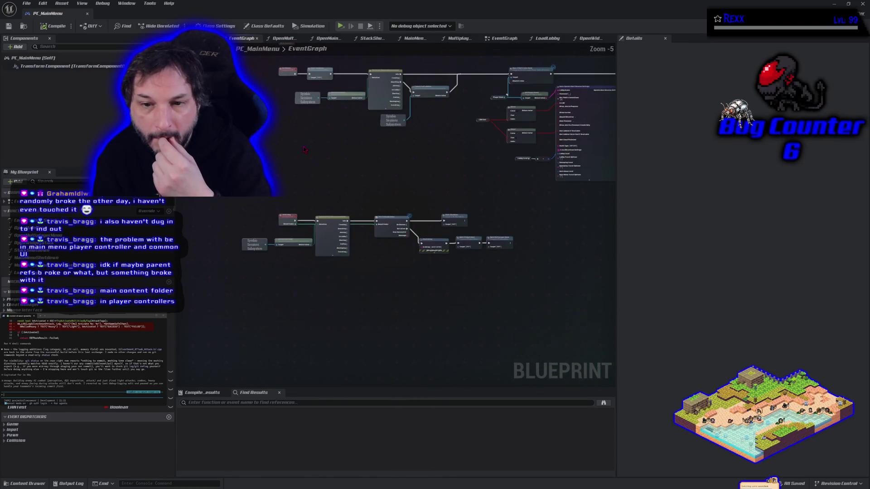
pyautogui.scroll(3, 436, 178)
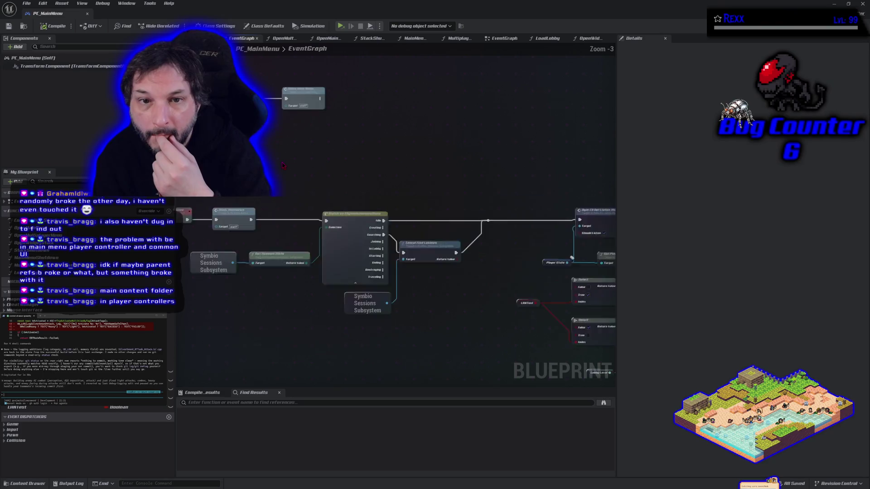
# - Pan across the PC_MainMenu event graph to reveal the Select nodes and surrounding logic
pyautogui.moveTo(388, 204)
pyautogui.mouseDown()
pyautogui.moveTo(381, 249)
pyautogui.moveTo(415, 289)
pyautogui.moveTo(291, 200)
pyautogui.mouseUp()
pyautogui.rightClick(443, 130)
pyautogui.moveTo(589, 218)
pyautogui.mouseDown()
pyautogui.moveTo(438, 244)
pyautogui.moveTo(286, 247)
pyautogui.moveTo(532, 168)
pyautogui.mouseUp()
pyautogui.scroll(-1, 439, 243)
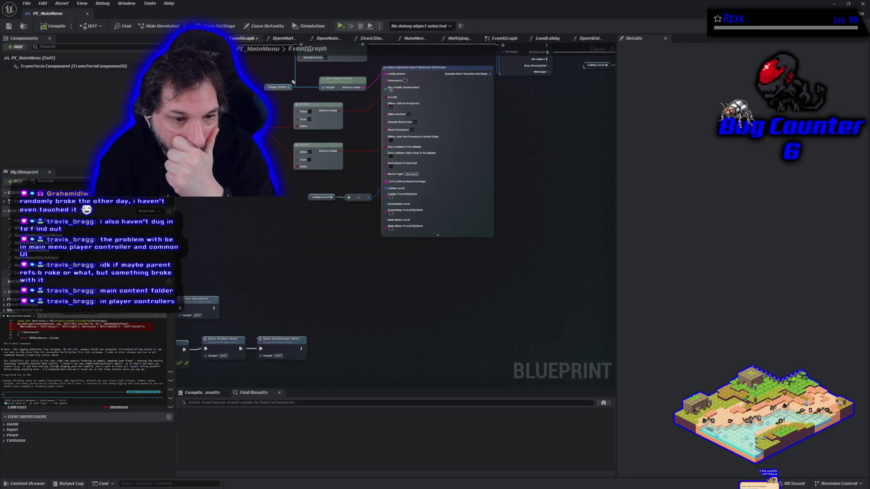
pyautogui.scroll(1, 86, 422)
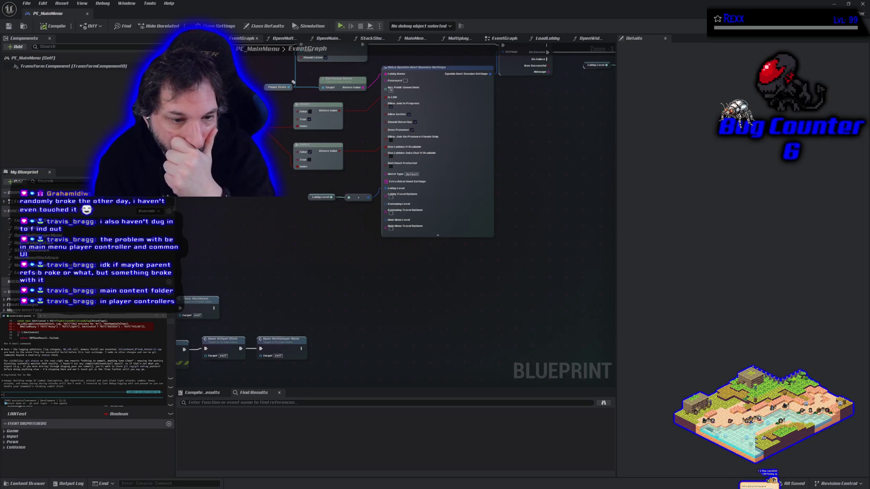
pyautogui.scroll(-2, 276, 262)
pyautogui.moveTo(275, 264); pyautogui.dragTo(399, 234)
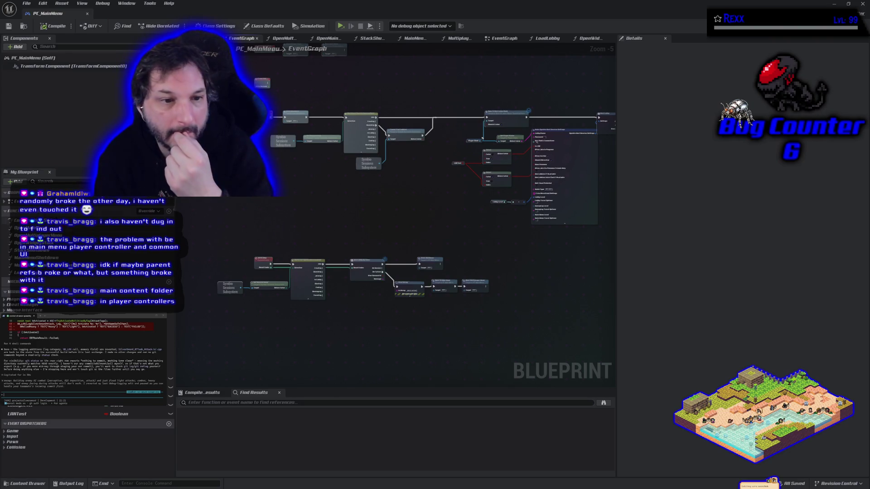
# - List the EventGraph's events in My Blueprint and peek at the PlayerController folder contents
pyautogui.click(4, 201)
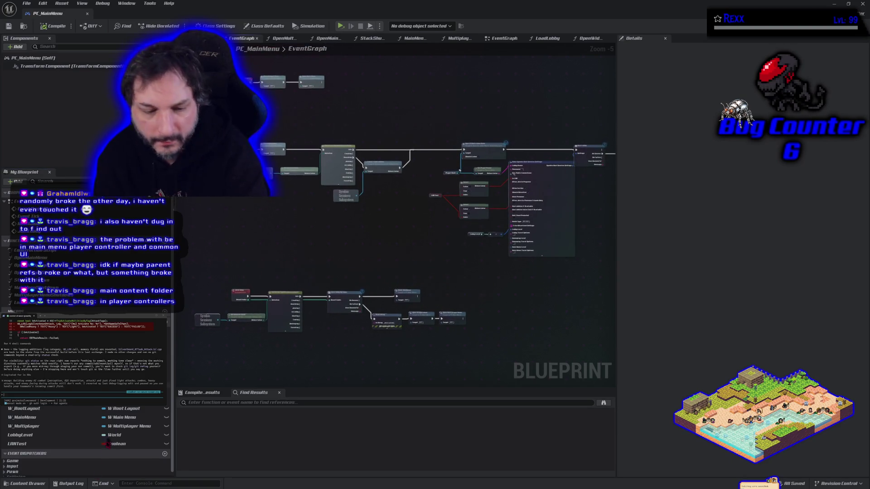
pyautogui.click(47, 484)
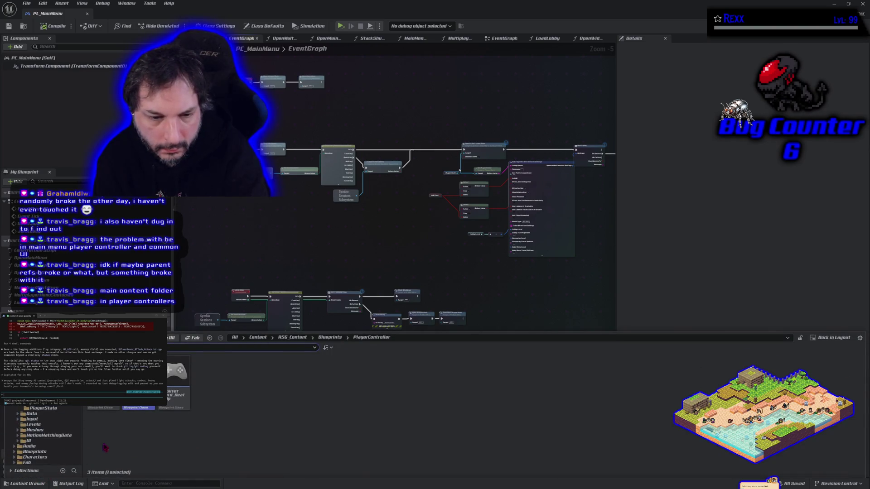
pyautogui.click(283, 276)
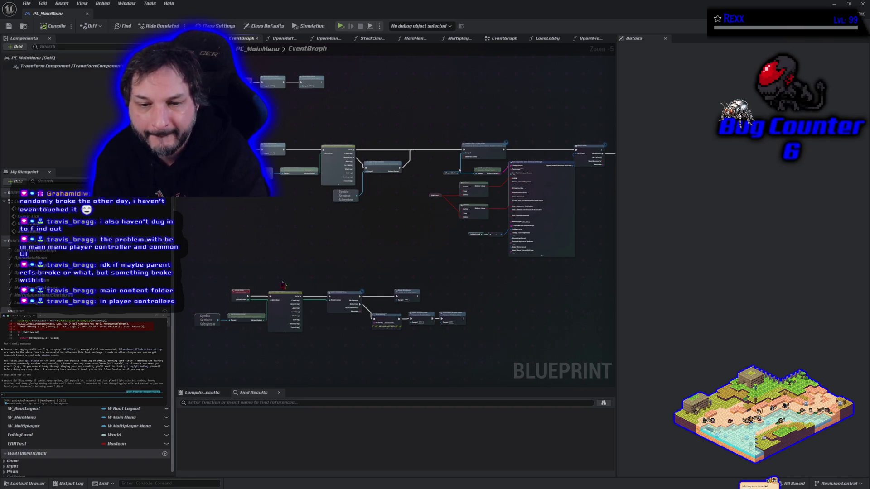
pyautogui.scroll(2, 284, 285)
pyautogui.scroll(-1, 295, 263)
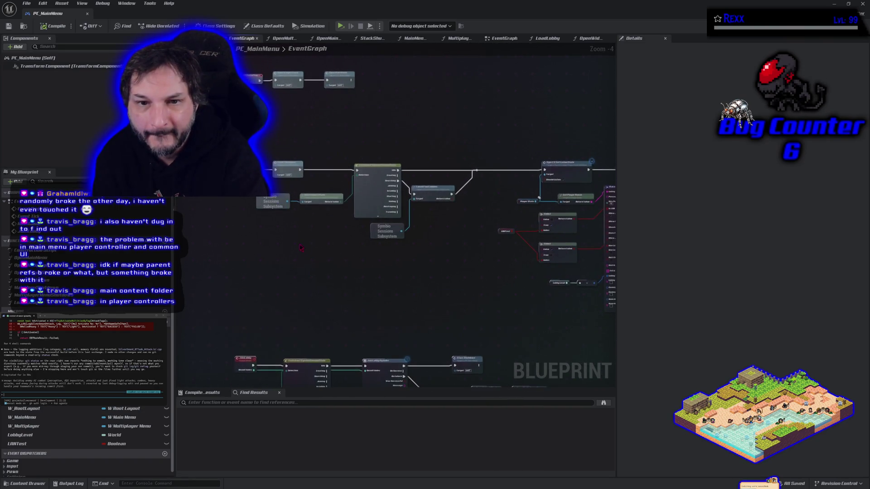
pyautogui.scroll(5, 301, 248)
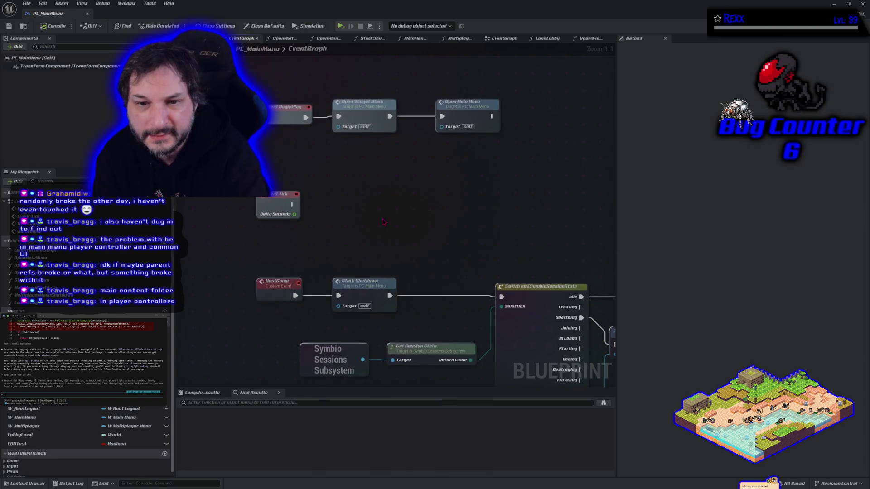
pyautogui.scroll(-6, 383, 222)
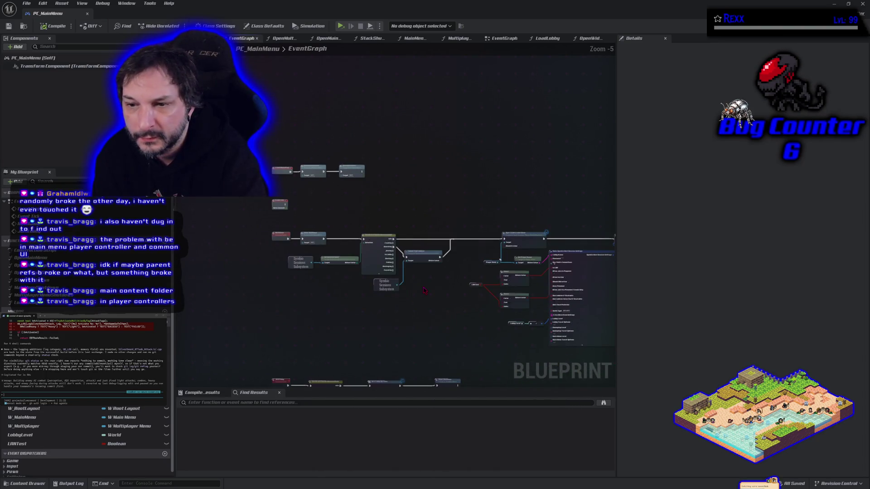
pyautogui.scroll(3, 425, 290)
# - Centre the Make Symbio Host Session Settings node and inspect it up close
pyautogui.moveTo(338, 296); pyautogui.dragTo(535, 236)
pyautogui.scroll(-4, 292, 281)
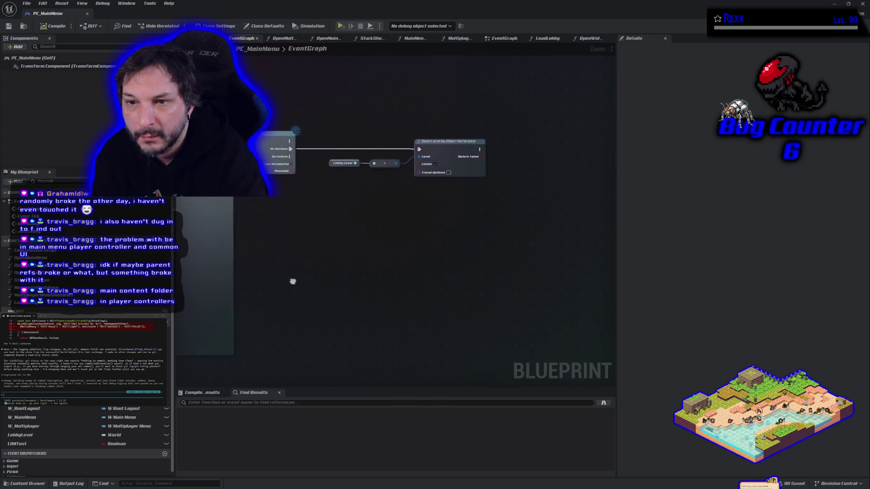
pyautogui.scroll(3, 285, 284)
pyautogui.scroll(-4, 392, 225)
pyautogui.scroll(3, 359, 205)
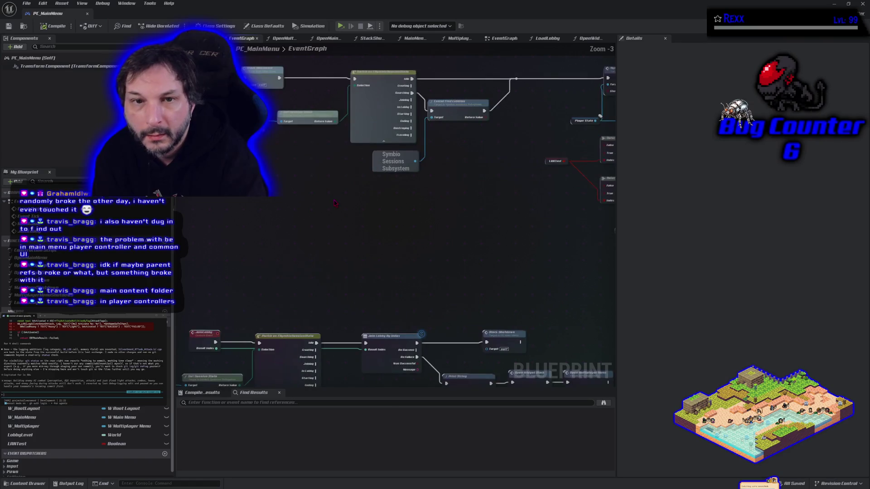
pyautogui.scroll(-3, 406, 140)
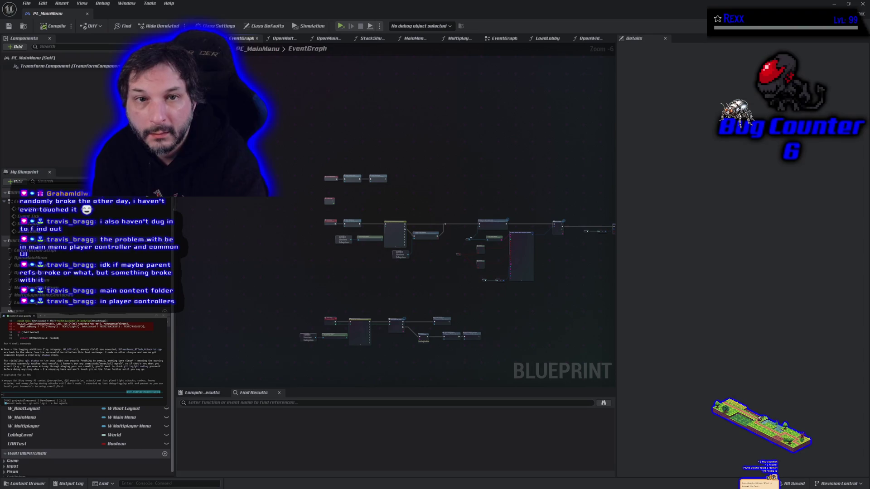
# - Open the OpenMultiplayerMenu function graph and widen the graph area past the Details panel
pyautogui.click(283, 38)
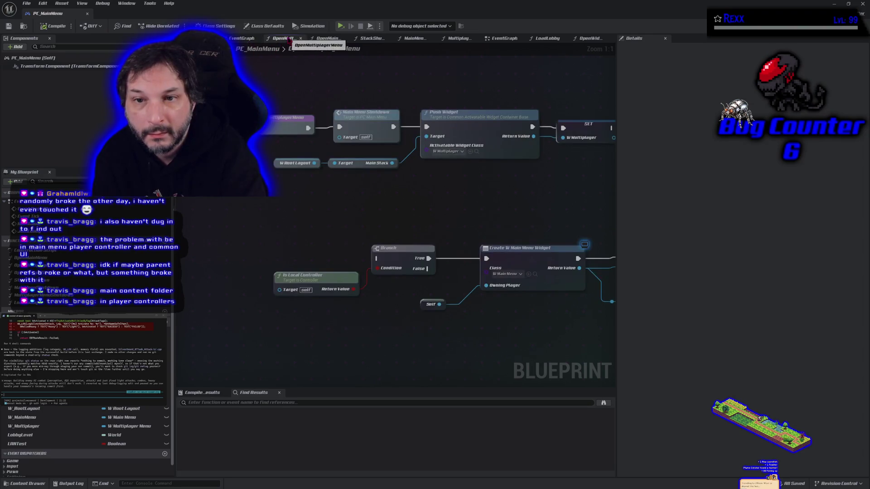
pyautogui.scroll(-2, 320, 104)
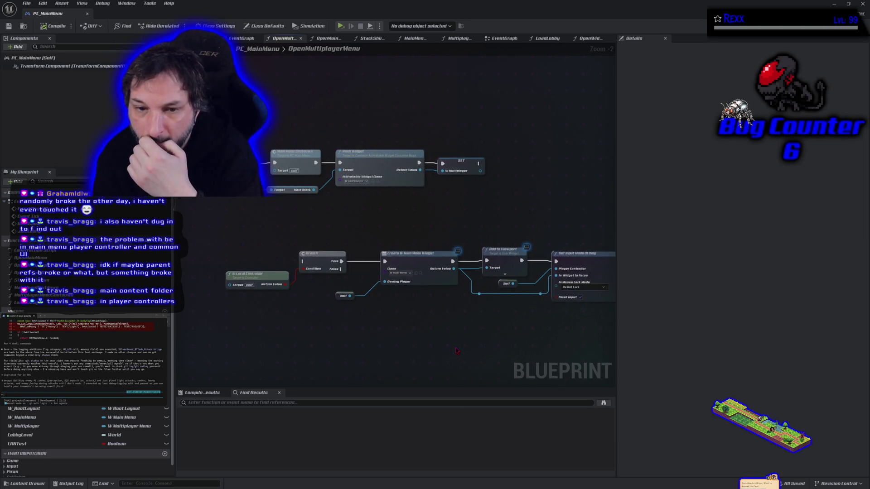
pyautogui.moveTo(457, 350)
pyautogui.mouseDown()
pyautogui.moveTo(277, 333)
pyautogui.moveTo(529, 336)
pyautogui.mouseUp()
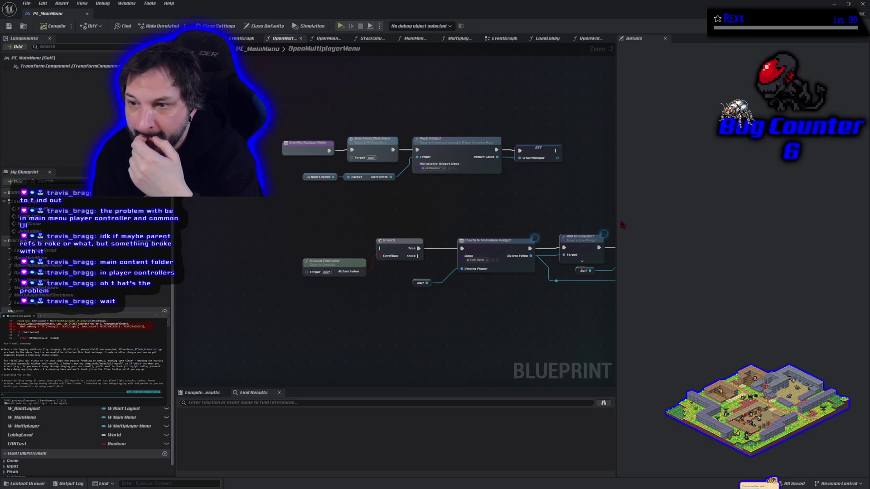
pyautogui.moveTo(617, 225); pyautogui.dragTo(755, 226)
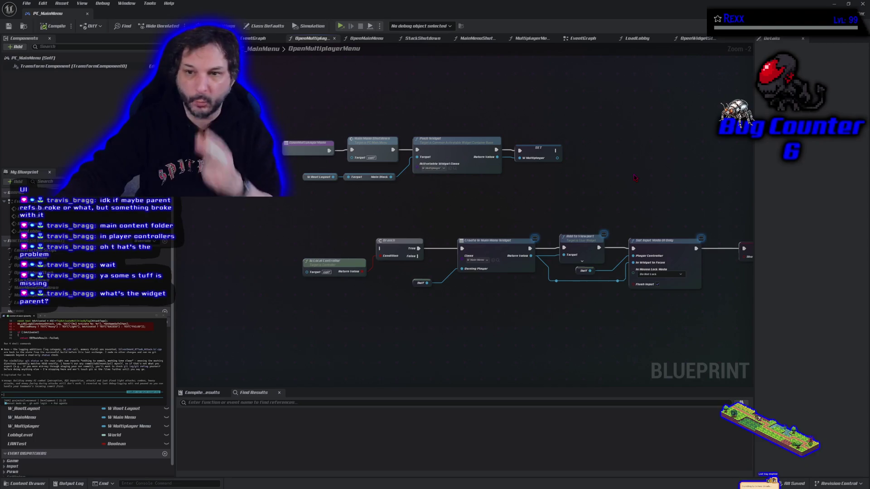
# - Bring Set Input Mode and Show Mouse Cursor into view and browse to the main menu widget class
pyautogui.scroll(2, 473, 203)
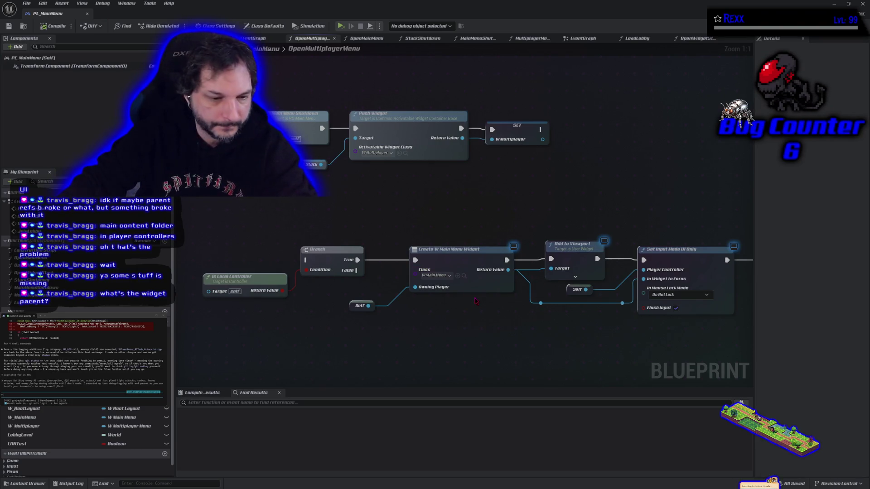
pyautogui.moveTo(476, 301)
pyautogui.mouseDown()
pyautogui.moveTo(317, 274)
pyautogui.moveTo(483, 310)
pyautogui.mouseUp()
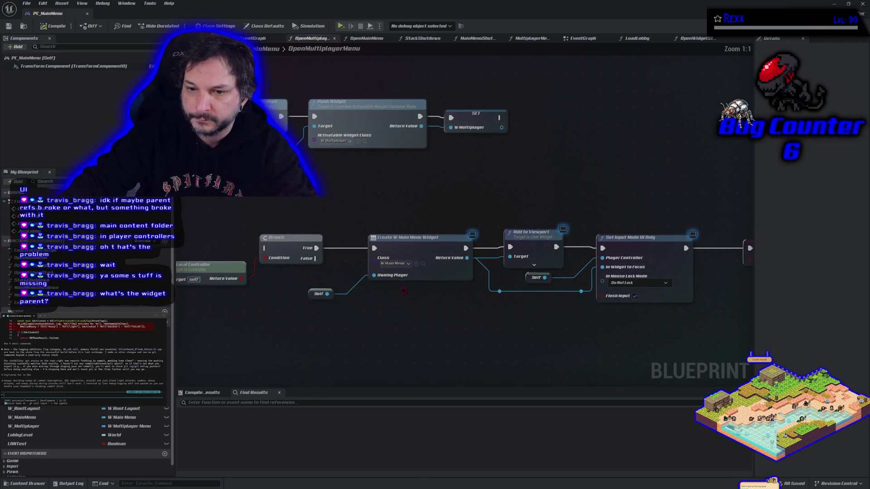
pyautogui.click(423, 265)
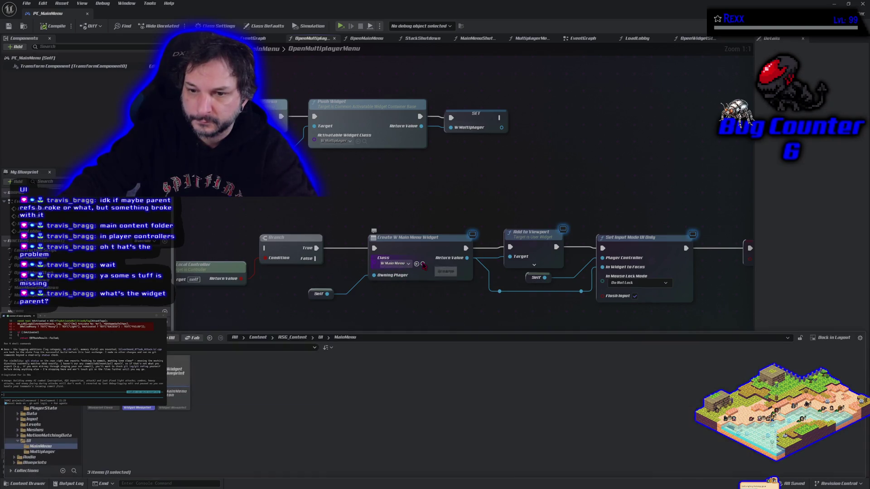
# - Open the MainMenu widget asset in the Widget Designer and zoom in on its buttons
pyautogui.moveTo(174, 380)
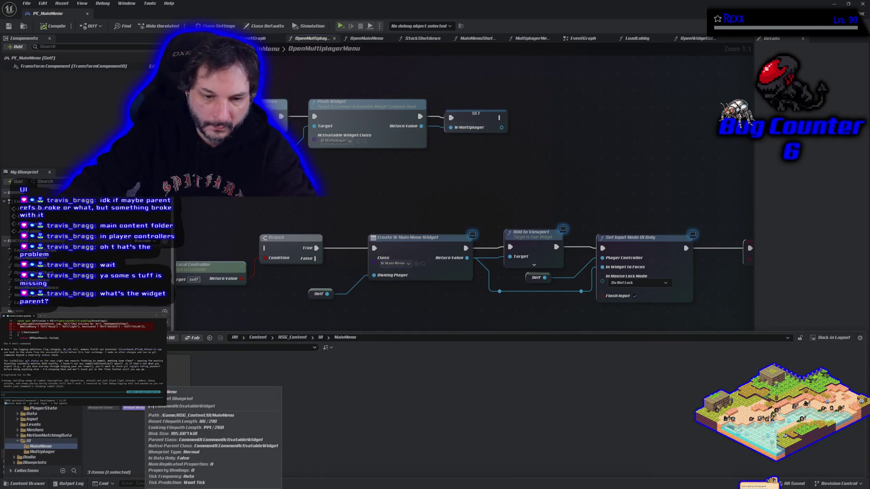
pyautogui.doubleClick(175, 381)
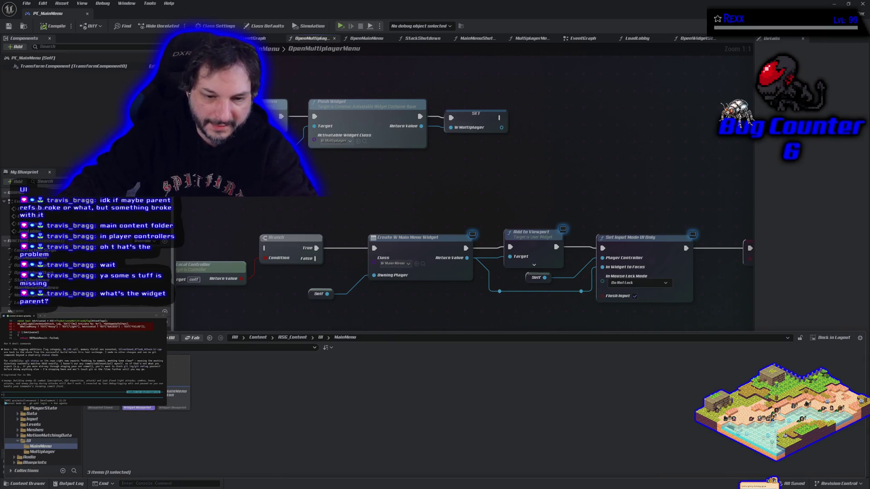
pyautogui.scroll(4, 388, 284)
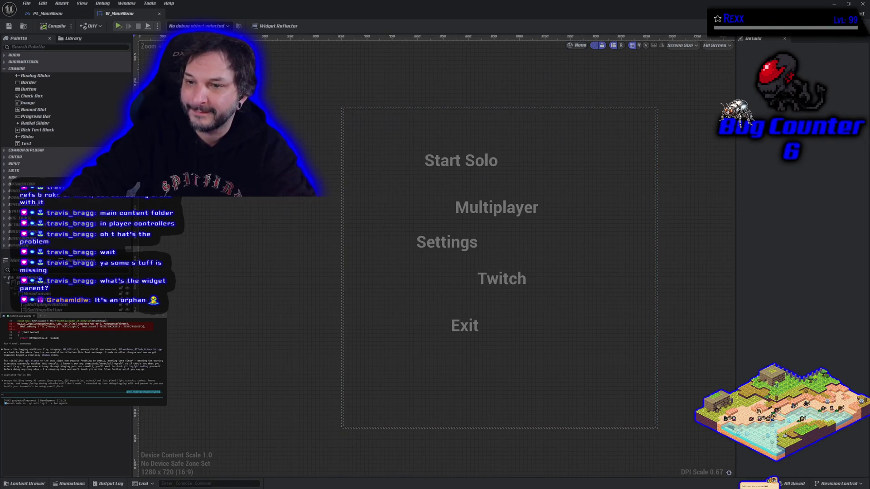
pyautogui.click(857, 25)
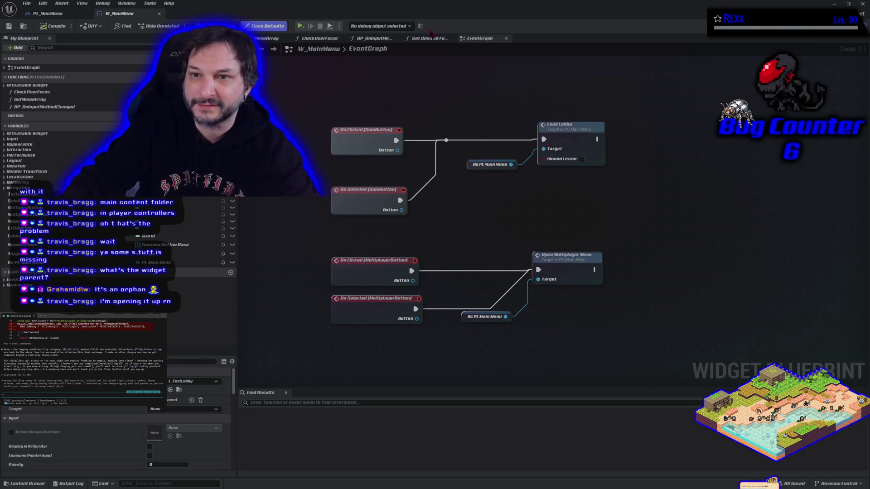
pyautogui.moveTo(412, 108); pyautogui.dragTo(433, 107)
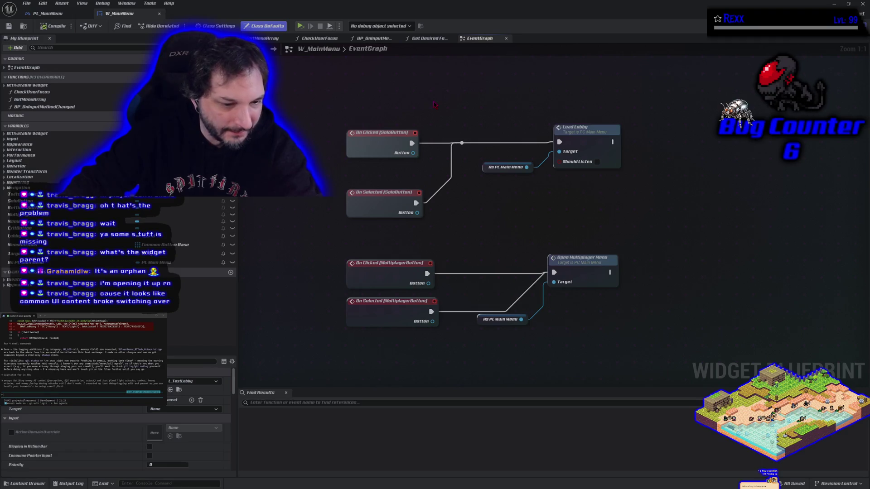
pyautogui.click(426, 38)
# - Open the BP_OnInputMethodChanged graph after browsing the UI/Multiplayer and UI/MainMenu folders
pyautogui.click(367, 40)
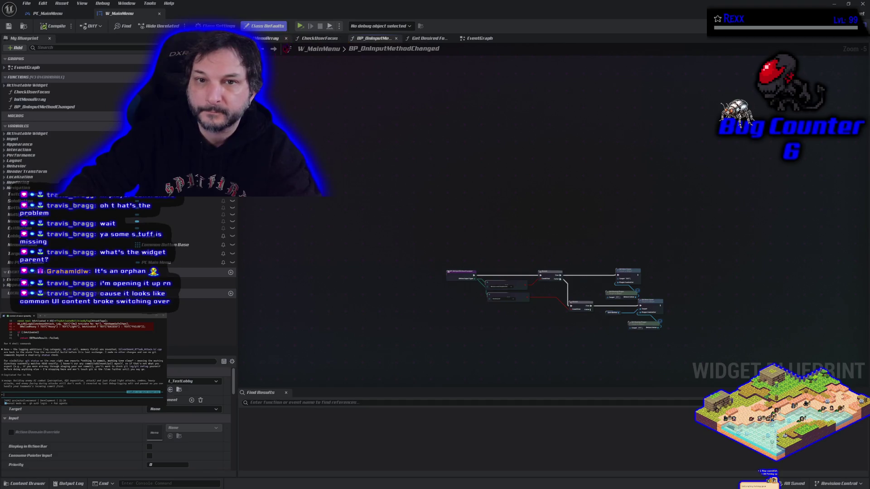
pyautogui.click(20, 483)
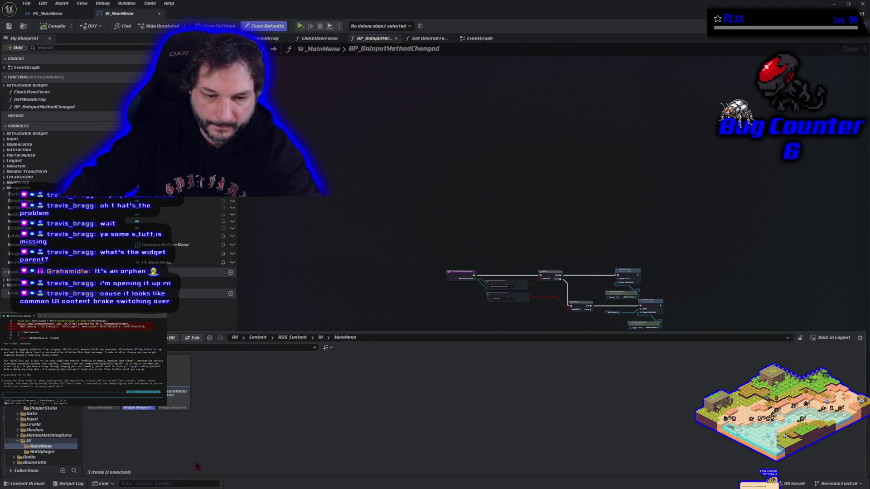
pyautogui.scroll(-3, 62, 440)
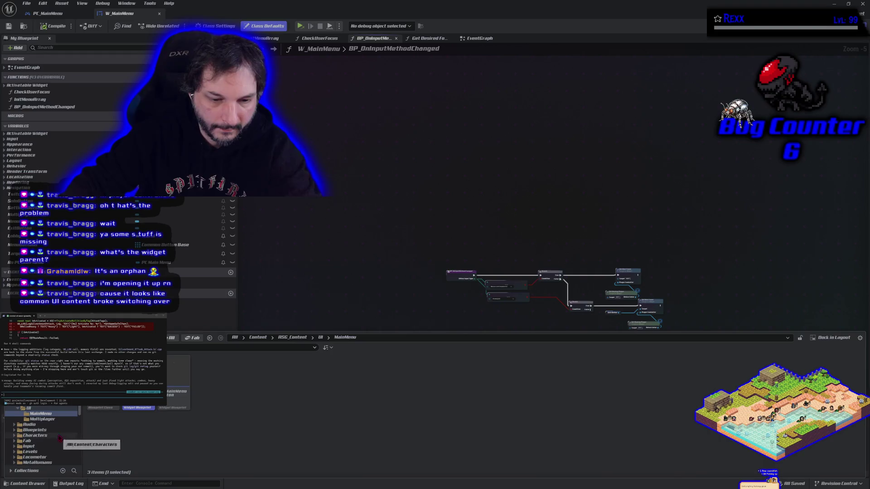
pyautogui.click(53, 419)
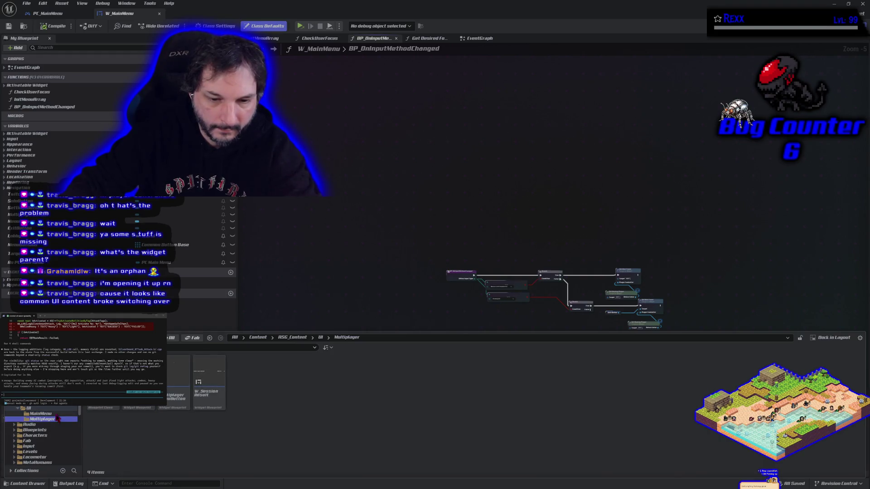
pyautogui.click(56, 415)
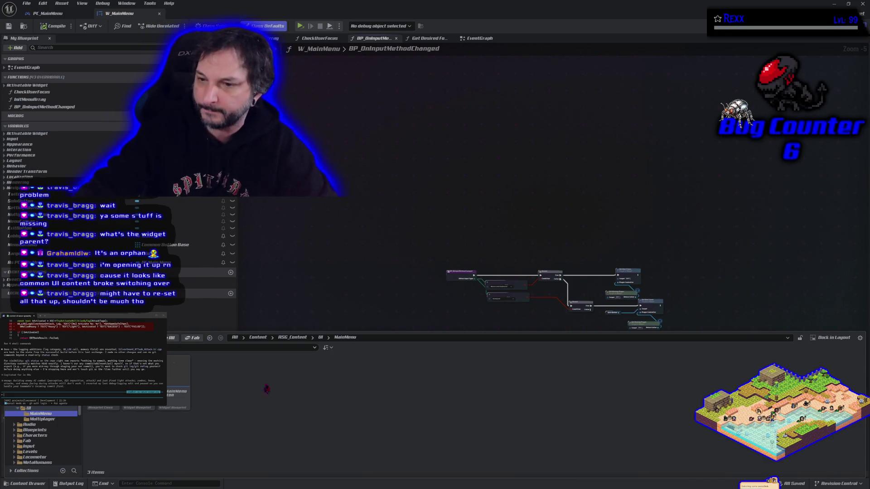
pyautogui.click(553, 248)
pyautogui.scroll(4, 502, 277)
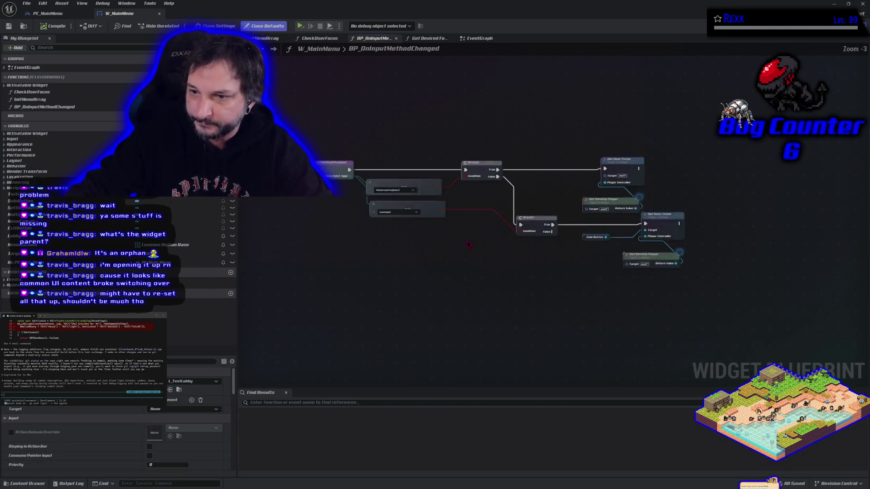
pyautogui.moveTo(502, 272); pyautogui.dragTo(518, 281)
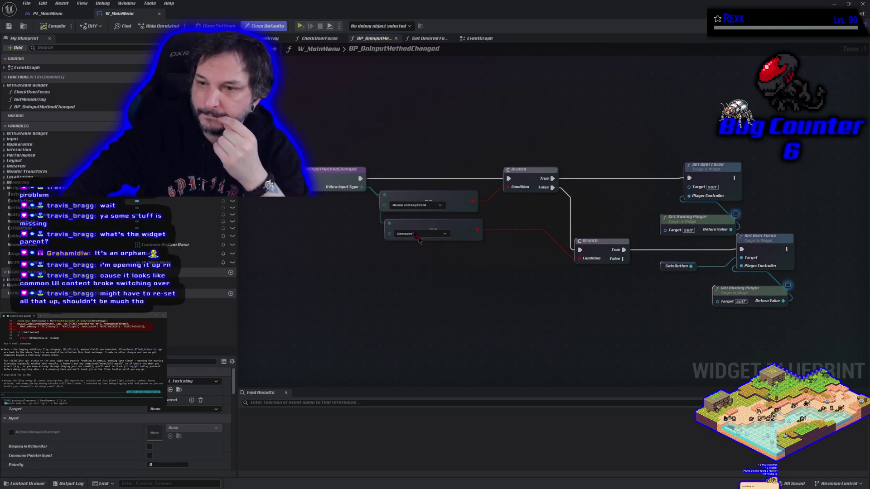
pyautogui.moveTo(316, 148)
pyautogui.mouseDown()
pyautogui.moveTo(467, 259)
pyautogui.moveTo(470, 290)
pyautogui.moveTo(500, 298)
pyautogui.mouseUp()
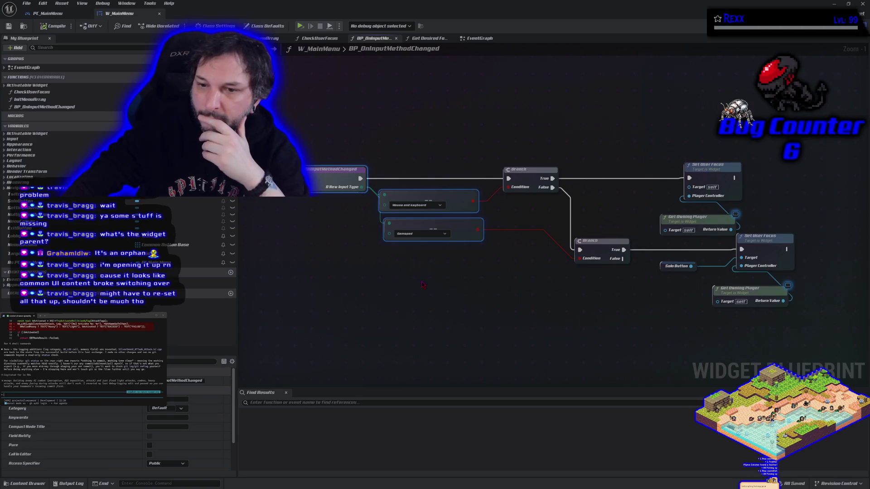
pyautogui.click(485, 302)
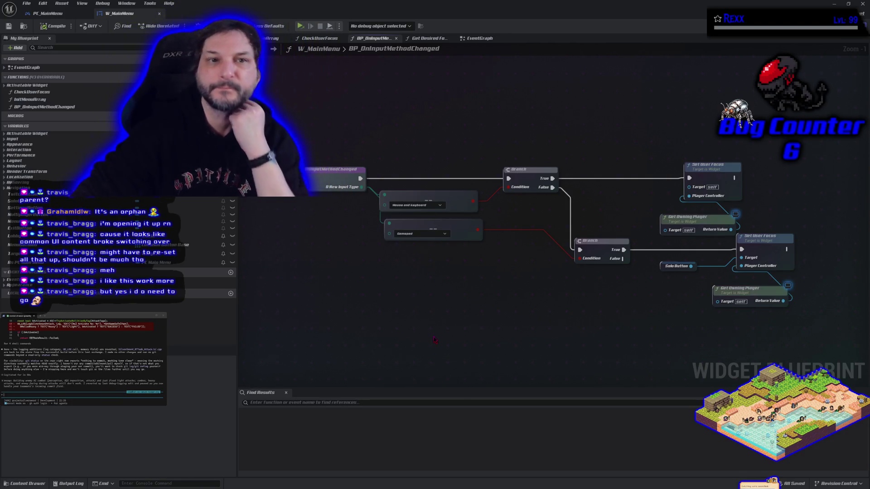
# - Zoom out on the PC_MainMenu graph, then close the blueprint editor window
pyautogui.click(51, 13)
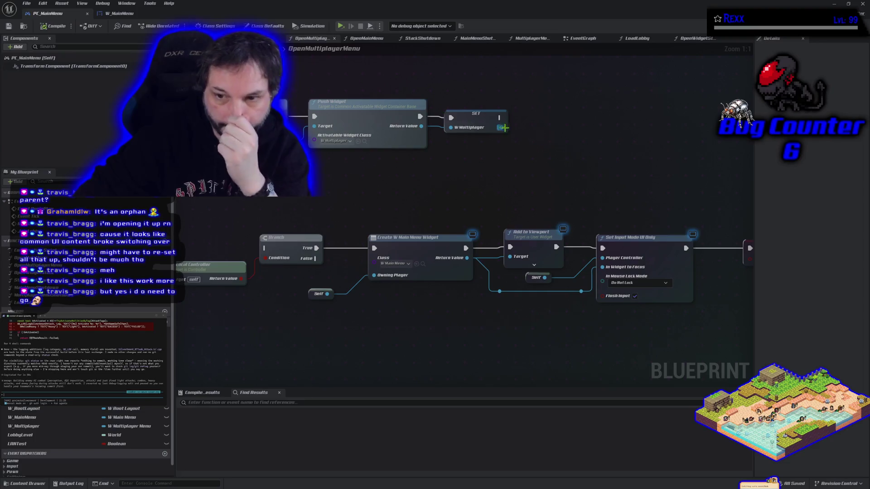
pyautogui.scroll(-1, 435, 201)
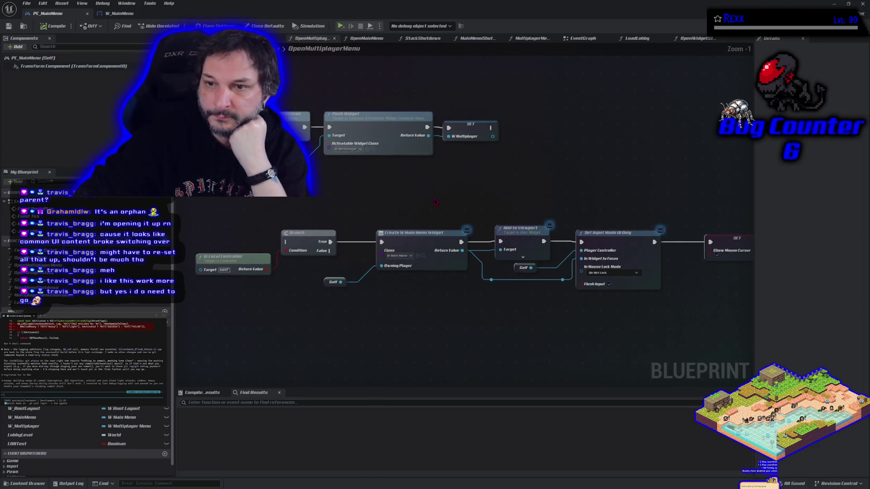
pyautogui.scroll(-1, 435, 201)
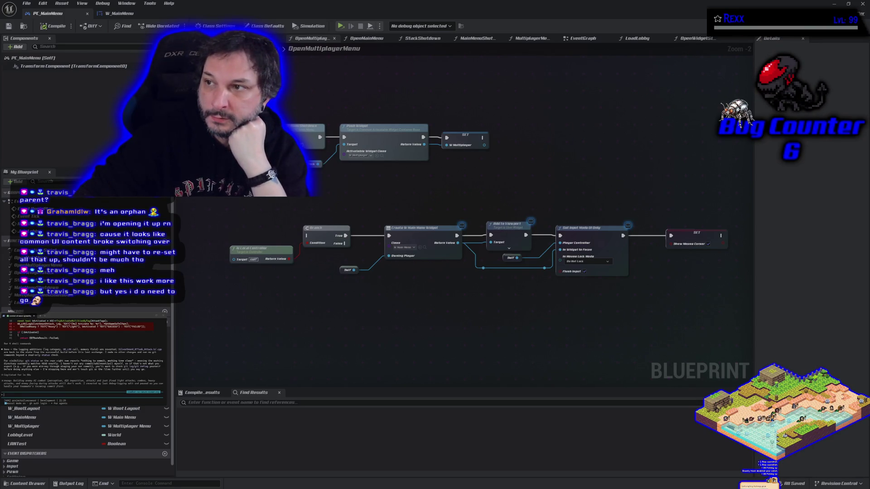
pyautogui.click(863, 5)
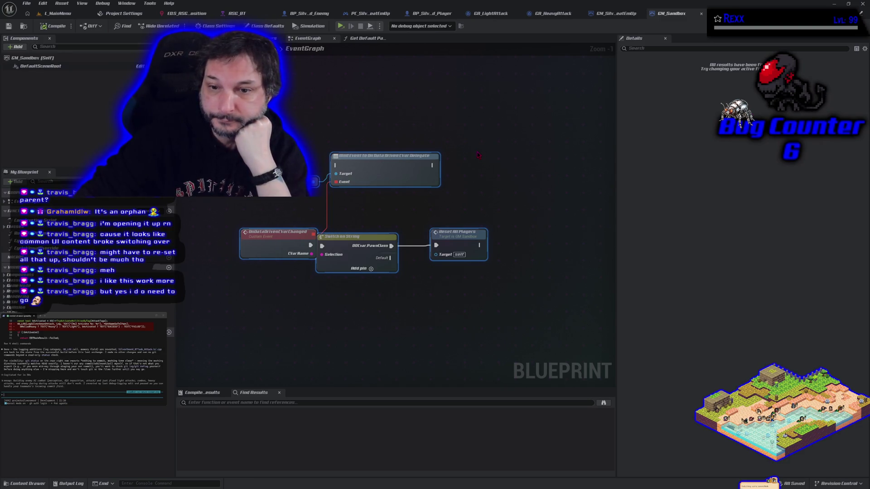
# - Check the GM_SilverSword_BeatEmUp blueprint, then shut down the Unreal editor
pyautogui.scroll(-2, 478, 155)
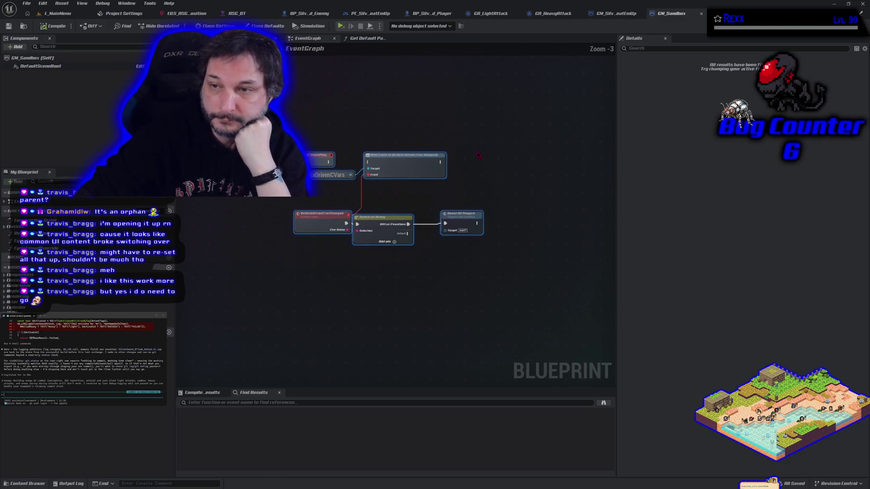
pyautogui.click(616, 14)
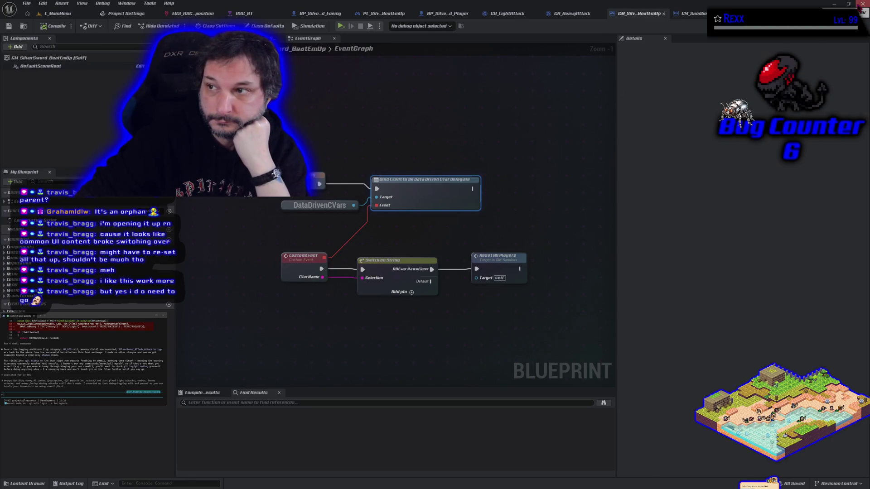
pyautogui.click(860, 6)
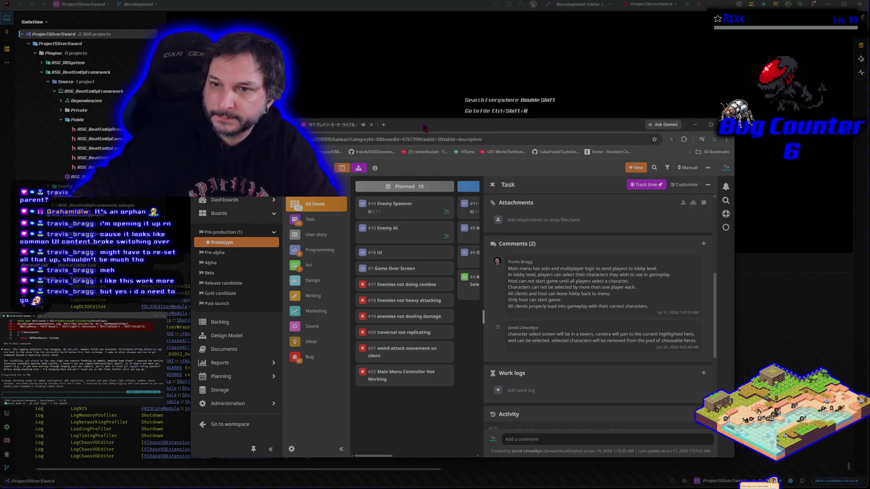
pyautogui.moveTo(425, 128); pyautogui.dragTo(422, 91)
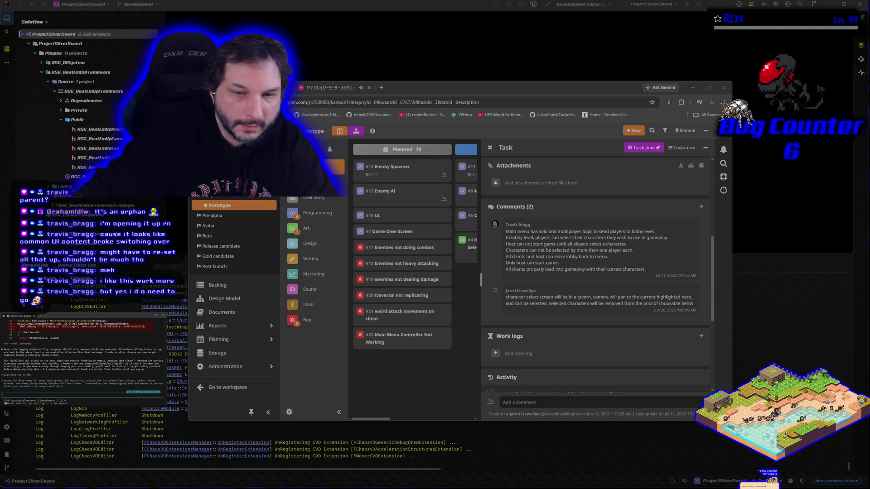
pyautogui.hotkey('alt', 'Tab')
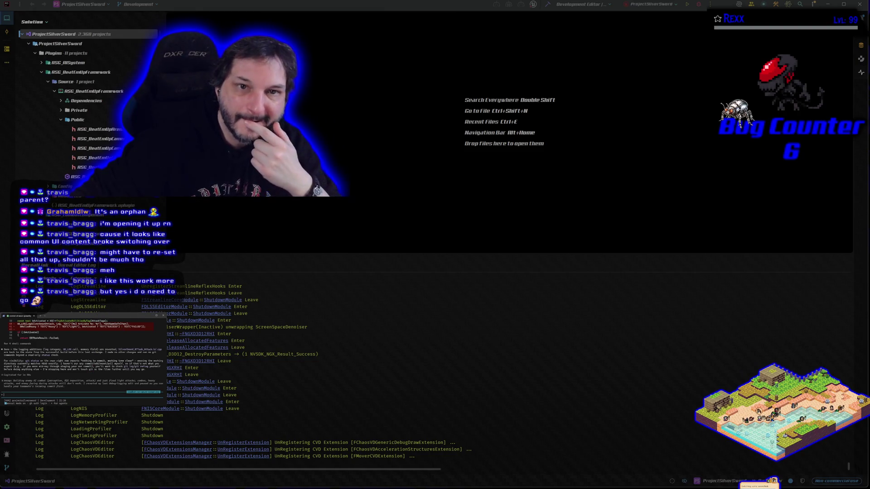
pyautogui.click(743, 47)
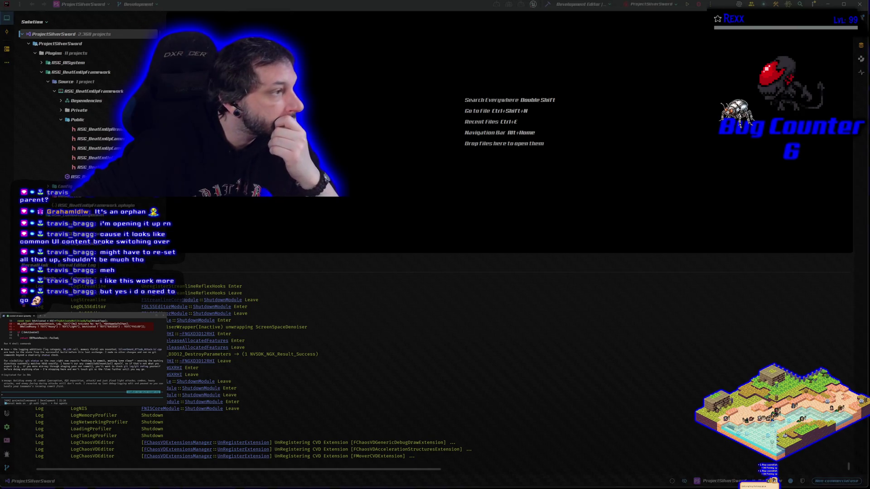
pyautogui.hotkey('alt', 'Tab')
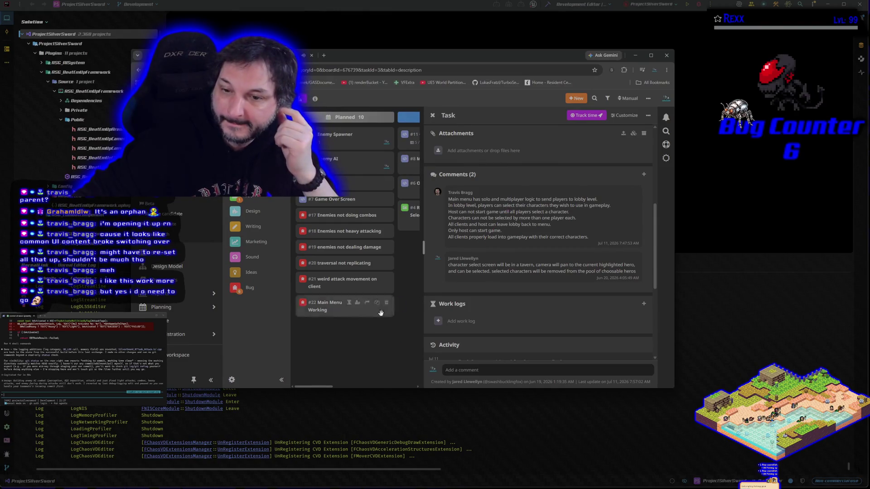
# - Move card #22 from Planned to In Progress, then return to Rider
pyautogui.click(363, 345)
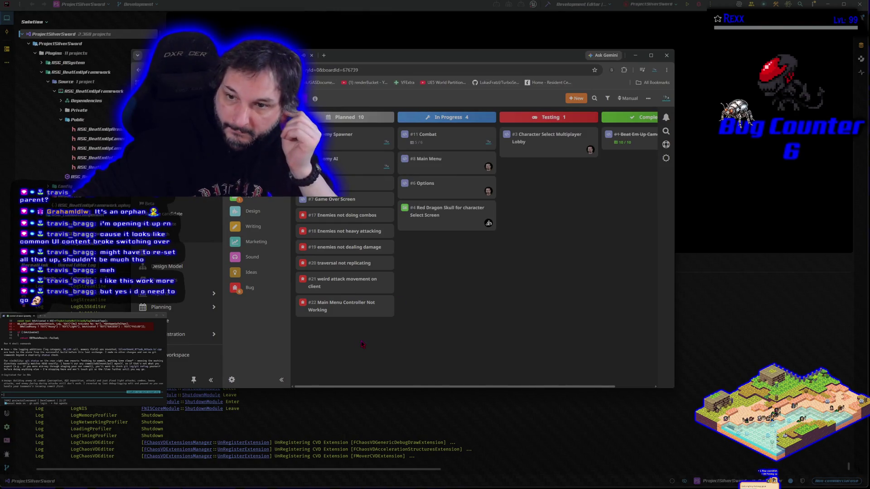
pyautogui.moveTo(335, 307)
pyautogui.mouseDown()
pyautogui.moveTo(372, 294)
pyautogui.moveTo(435, 252)
pyautogui.mouseUp()
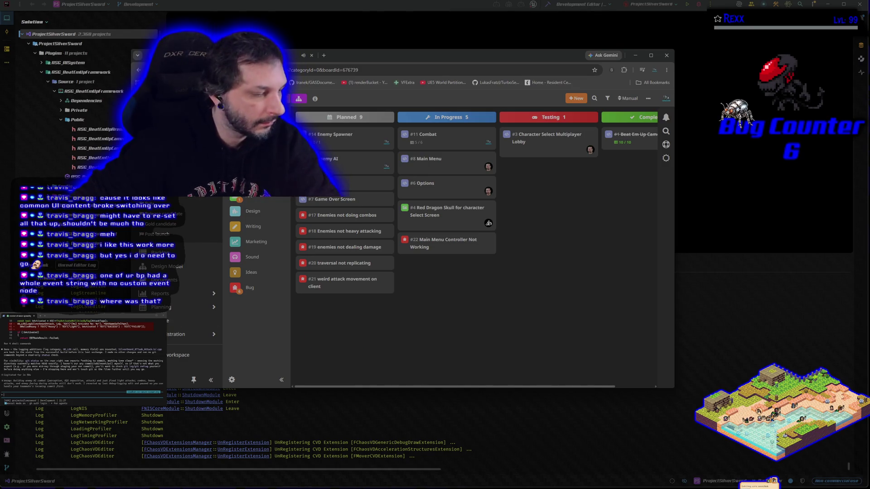
pyautogui.click(701, 6)
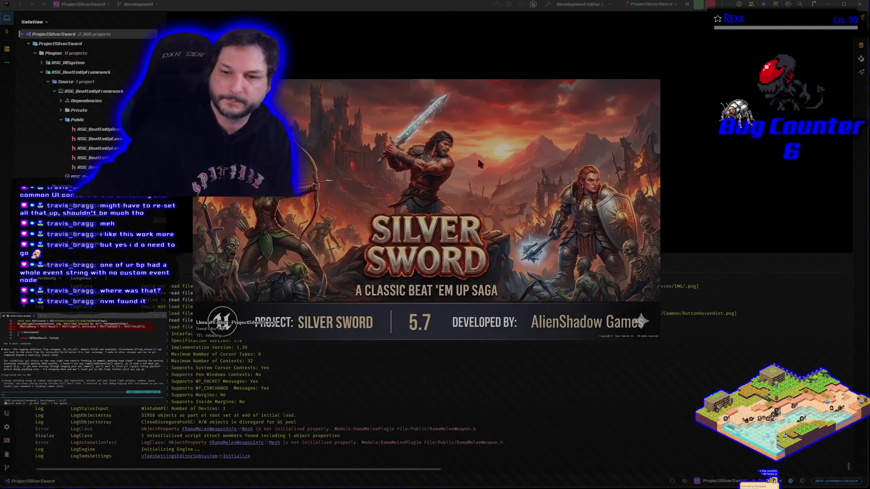
# - Move the Unreal splash screen aside while the Silver Sword editor loads
pyautogui.moveTo(465, 176); pyautogui.dragTo(509, 172)
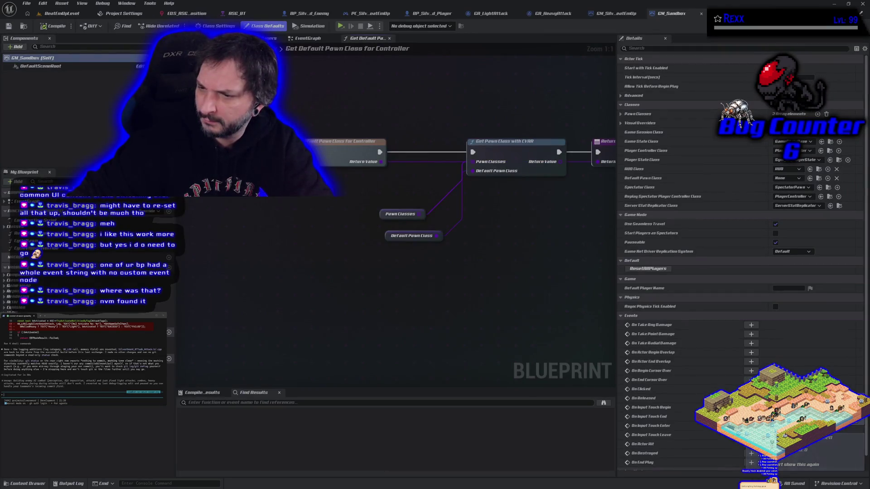
# - Reopen W_MainMenu from UI/MainMenu and show its EventGraph with the Solo and Multiplayer button events
pyautogui.click(619, 17)
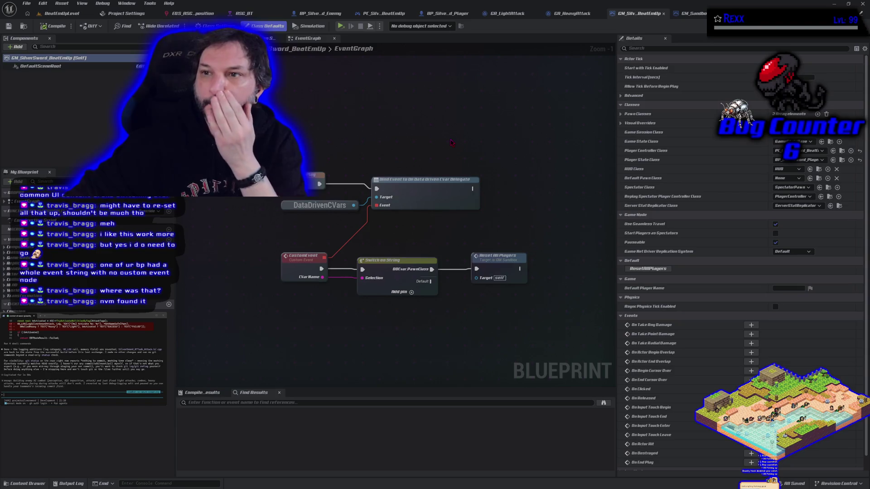
pyautogui.click(37, 481)
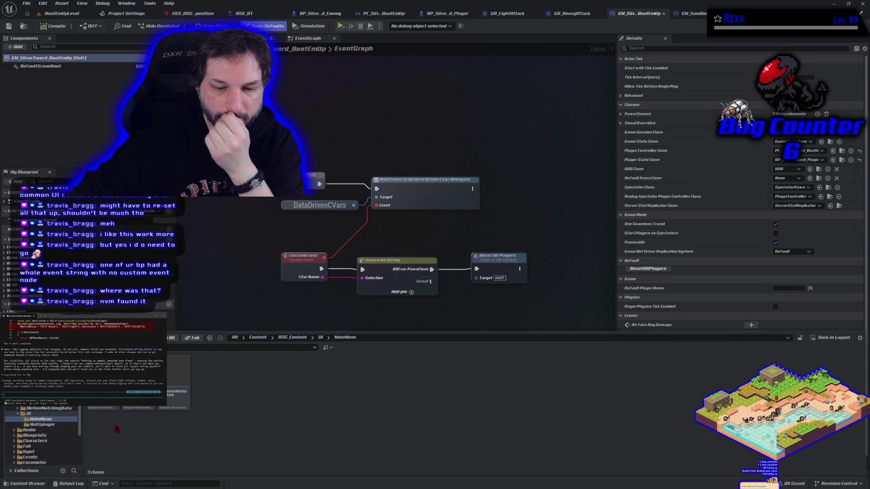
pyautogui.doubleClick(136, 409)
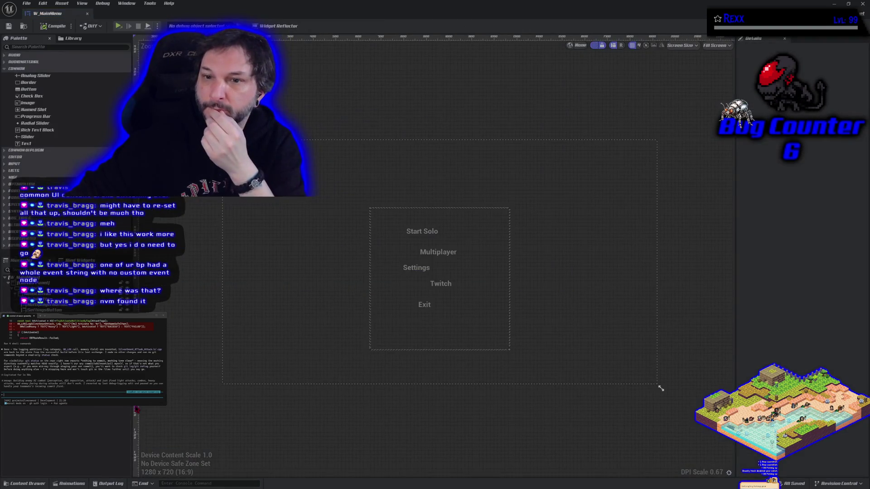
pyautogui.click(856, 26)
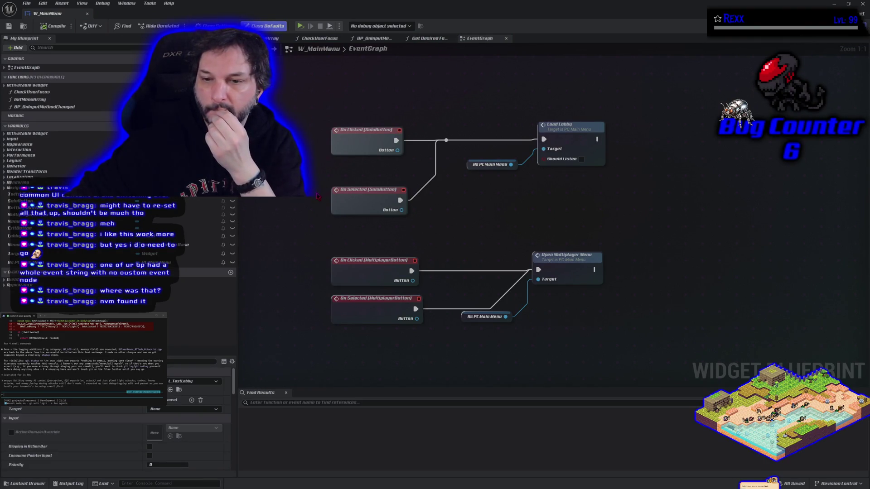
# - Browse to Blueprints/PlayerController and open PC_MainMenu in the Blueprint editor
pyautogui.click(20, 484)
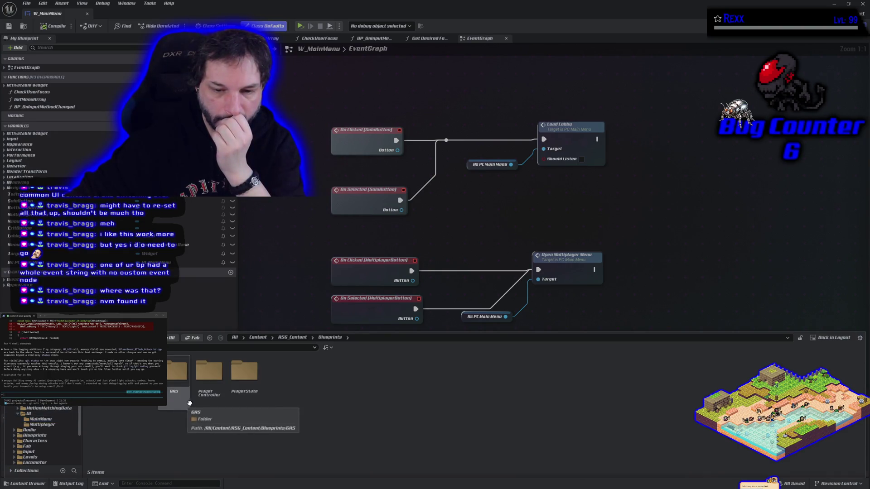
pyautogui.doubleClick(194, 399)
pyautogui.click(138, 390)
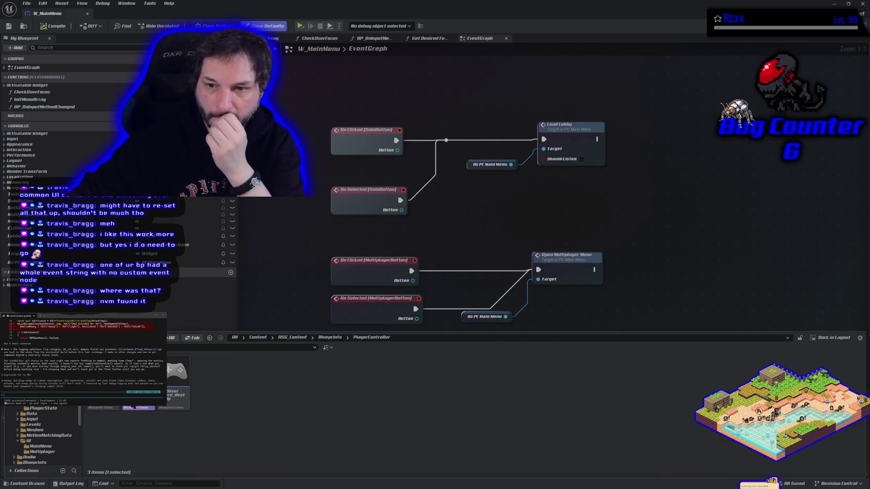
pyautogui.doubleClick(133, 407)
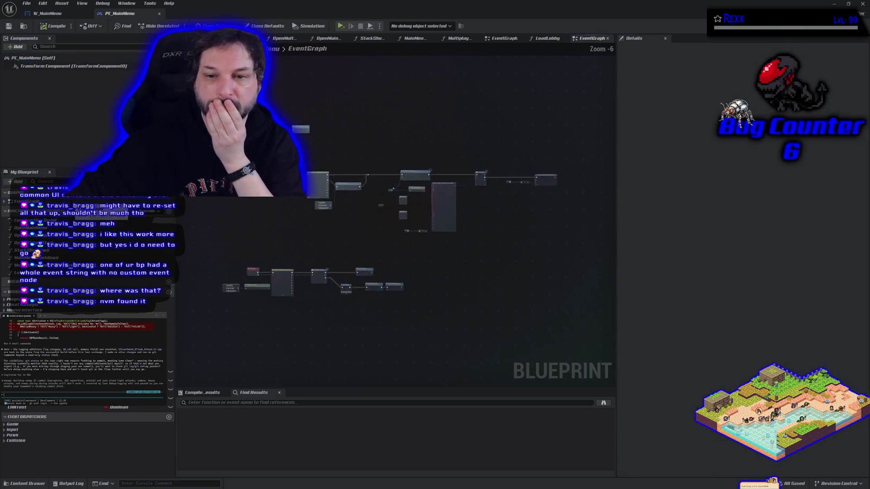
# - Inspect the nodes of PC_MainMenu's OpenMainMenu function, then close the PC_MainMenu Blueprint
pyautogui.scroll(-1, 270, 242)
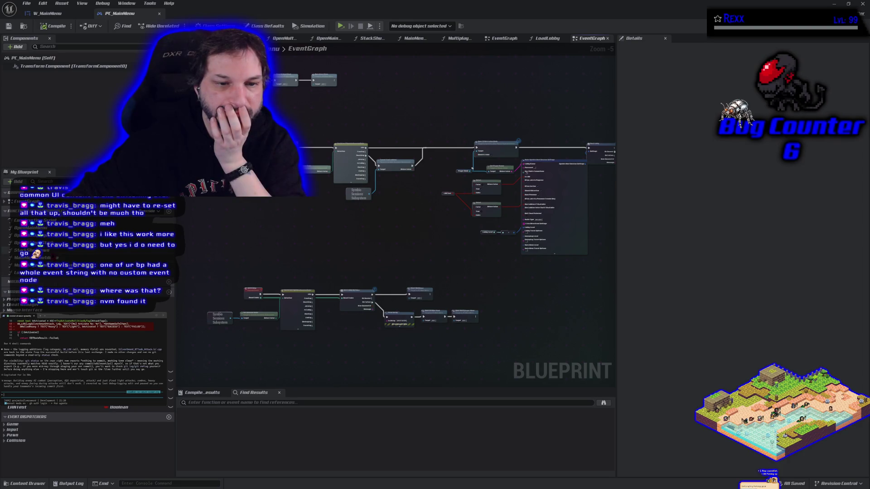
pyautogui.doubleClick(28, 227)
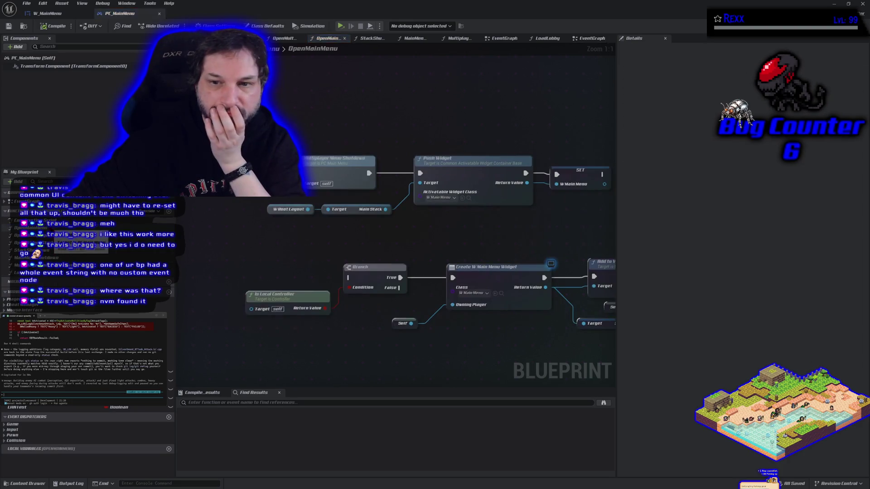
pyautogui.moveTo(352, 335); pyautogui.dragTo(317, 285)
pyautogui.scroll(-2, 317, 284)
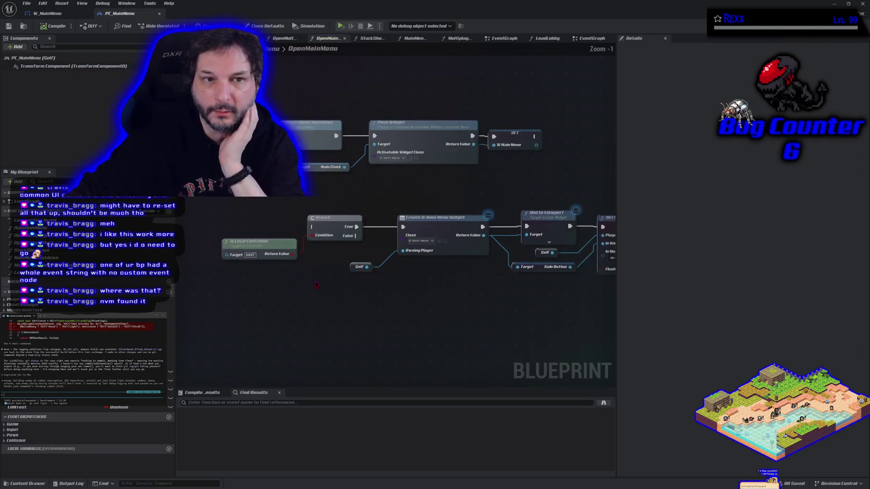
pyautogui.moveTo(372, 330); pyautogui.dragTo(342, 331)
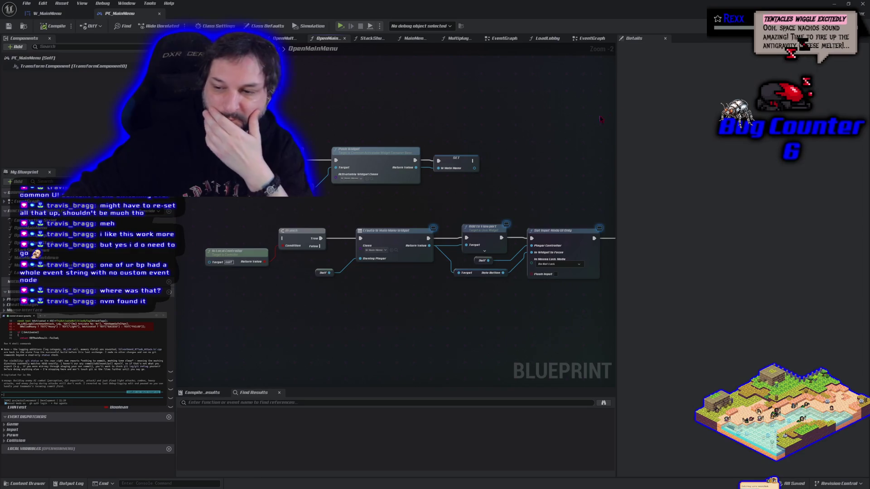
pyautogui.click(863, 4)
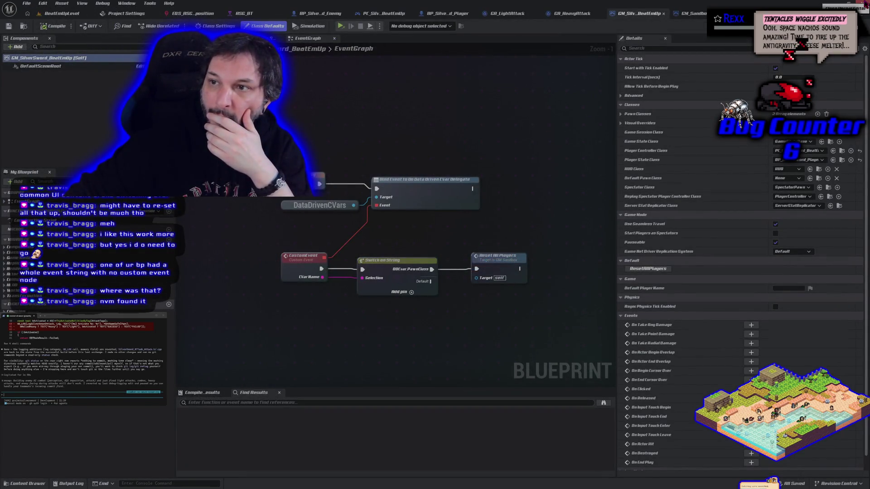
# - Shut down the Unreal editor and bring GitHub Desktop to the front
pyautogui.click(866, 3)
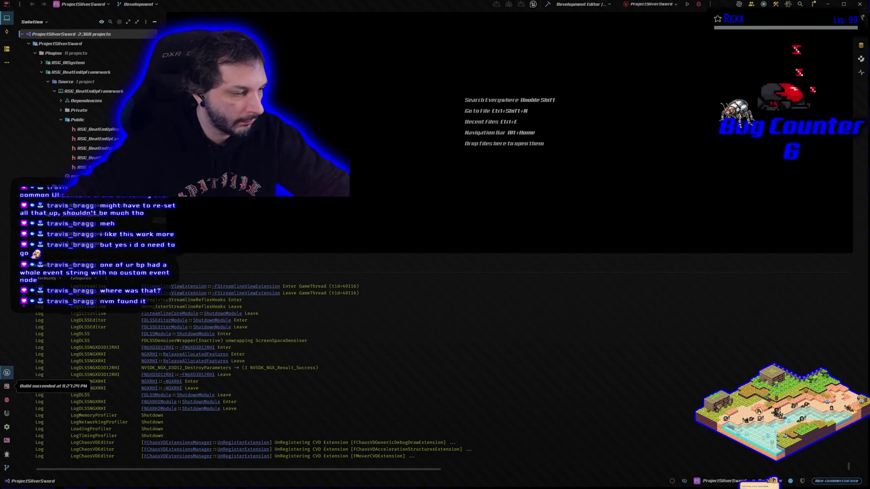
pyautogui.hotkey('alt', 'Tab')
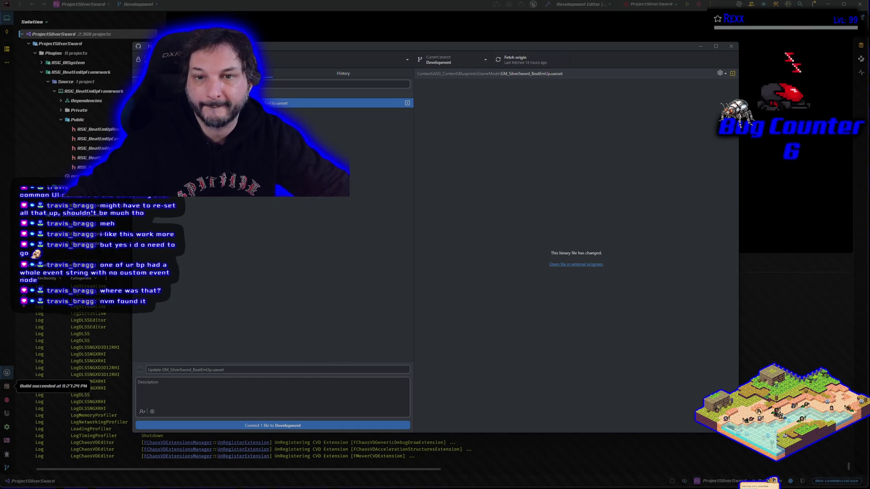
# - Discard the GM_SilverSword_BeatEmUp.uasset change, then minimize GitHub Desktop and close Rider
pyautogui.rightClick(212, 103)
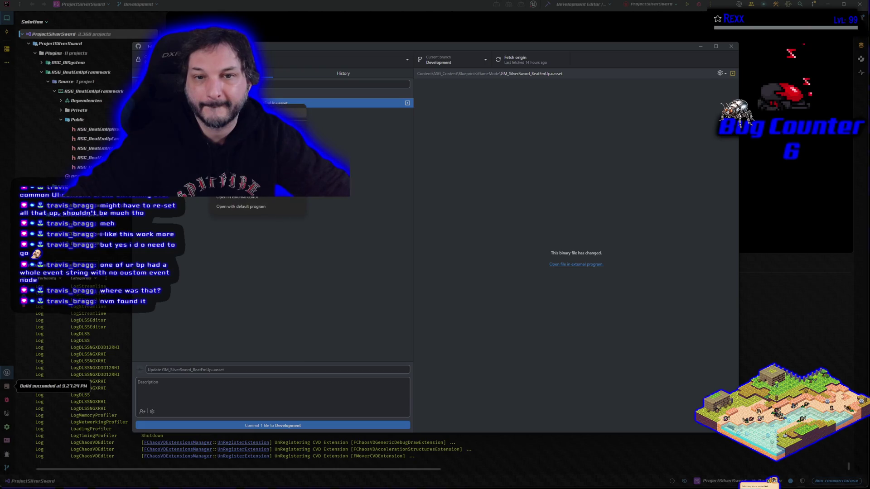
pyautogui.click(232, 112)
pyautogui.click(474, 274)
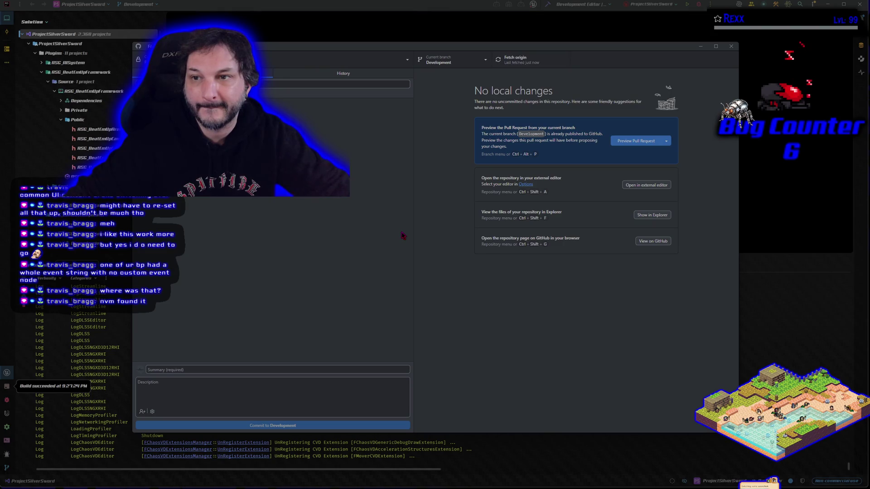
pyautogui.click(701, 46)
pyautogui.click(860, 4)
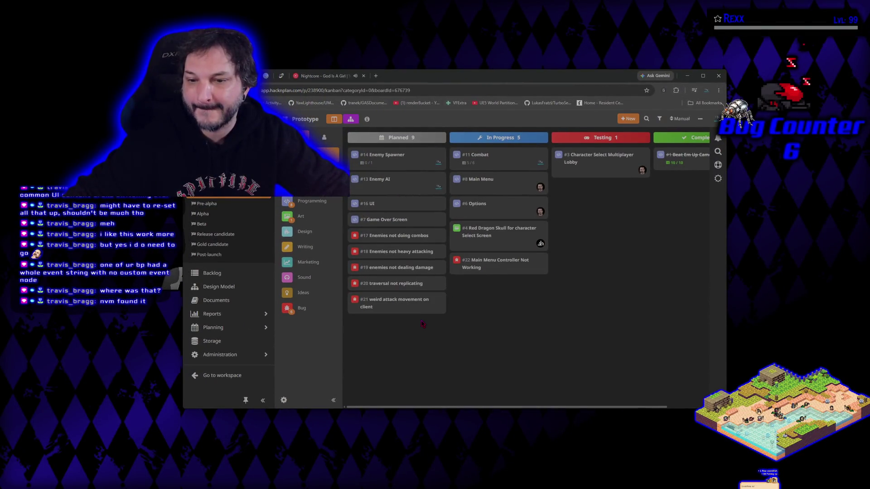
# - Move card #21 weird attack movement on client above #20 in Planned, then go to YouTube Music
pyautogui.moveTo(391, 308); pyautogui.dragTo(390, 284)
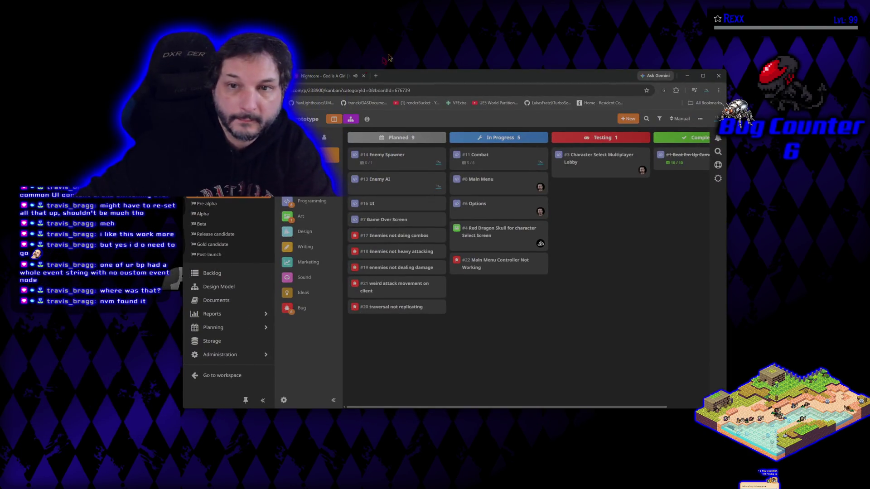
pyautogui.click(323, 75)
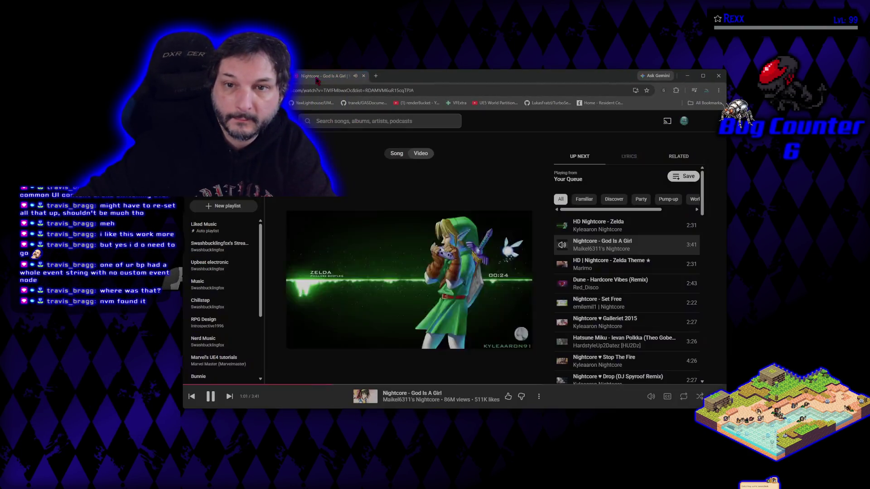
# - Go back to the YouTube Music Home page, then return to the HacknPlan board
pyautogui.hotkey('alt', 'Left')
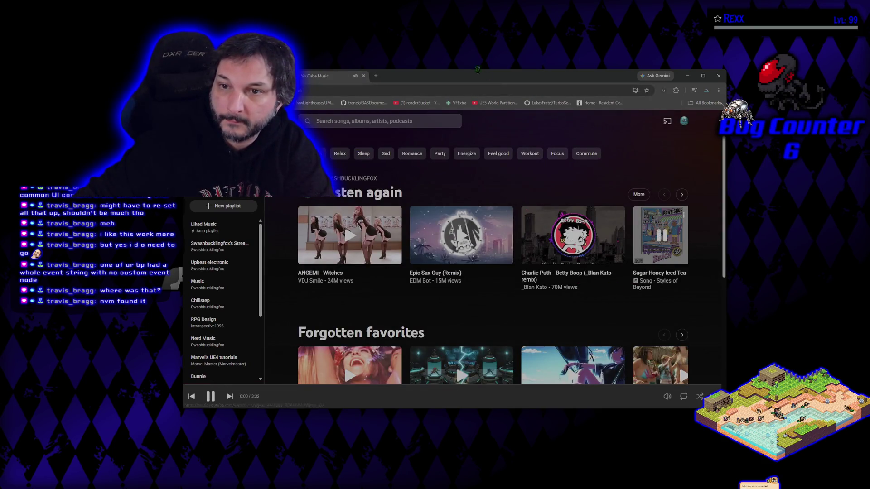
pyautogui.click(285, 76)
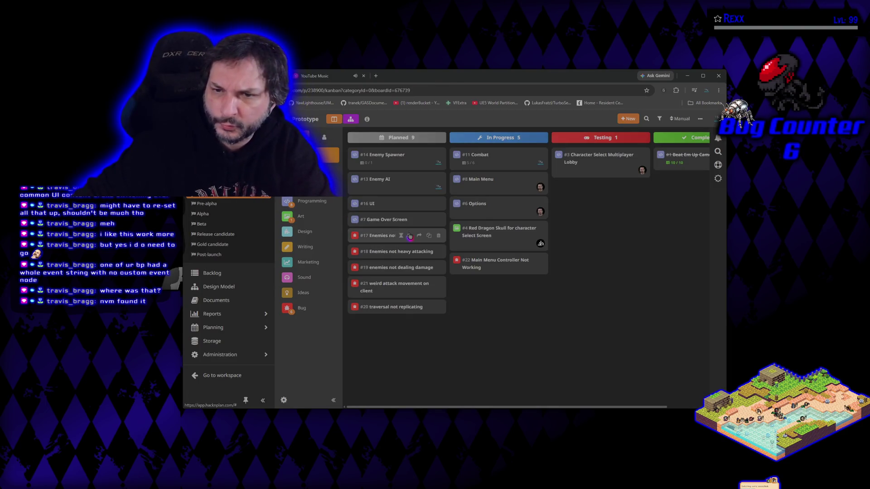
# - Review tasks #13 Enemy AI and #11 Combat, then move #13 into In Progress
pyautogui.click(372, 185)
pyautogui.scroll(-5, 551, 271)
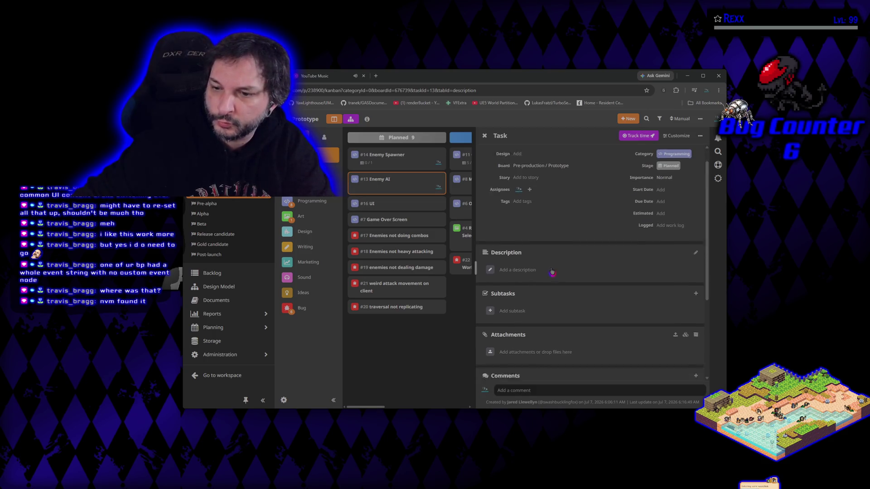
pyautogui.scroll(5, 552, 272)
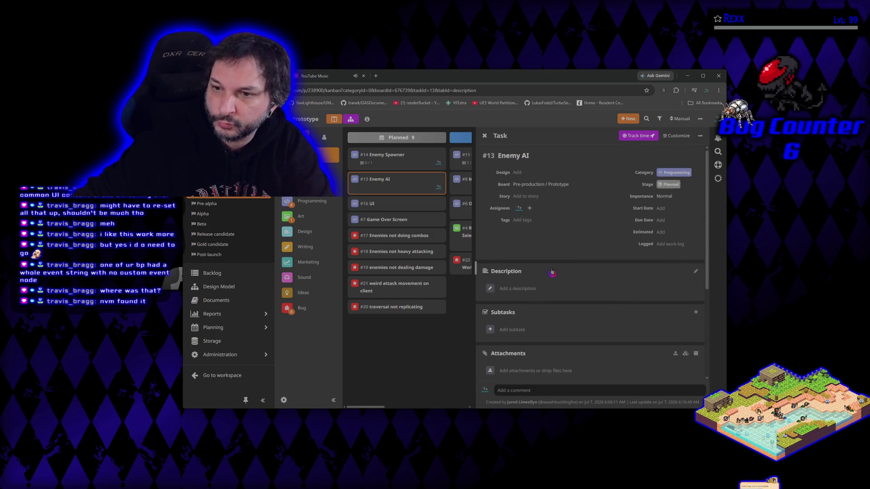
pyautogui.click(429, 375)
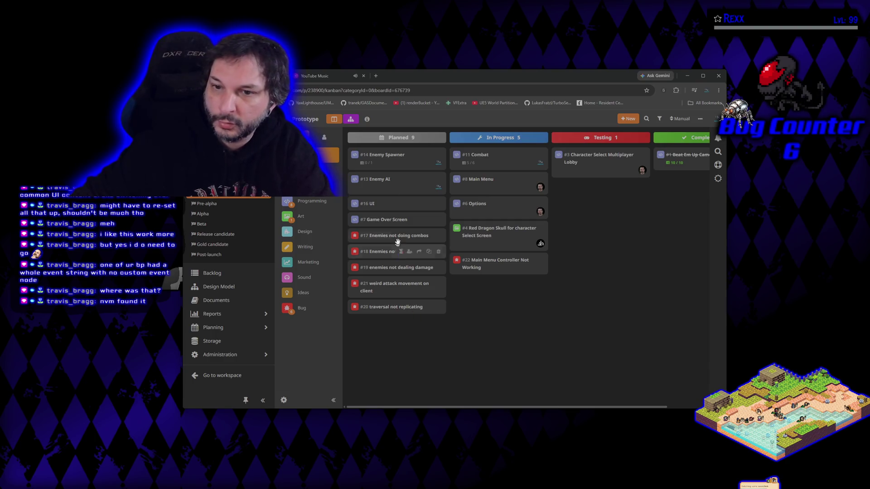
pyautogui.moveTo(371, 185)
pyautogui.mouseDown()
pyautogui.moveTo(436, 199)
pyautogui.moveTo(395, 184)
pyautogui.mouseUp()
pyautogui.click(490, 158)
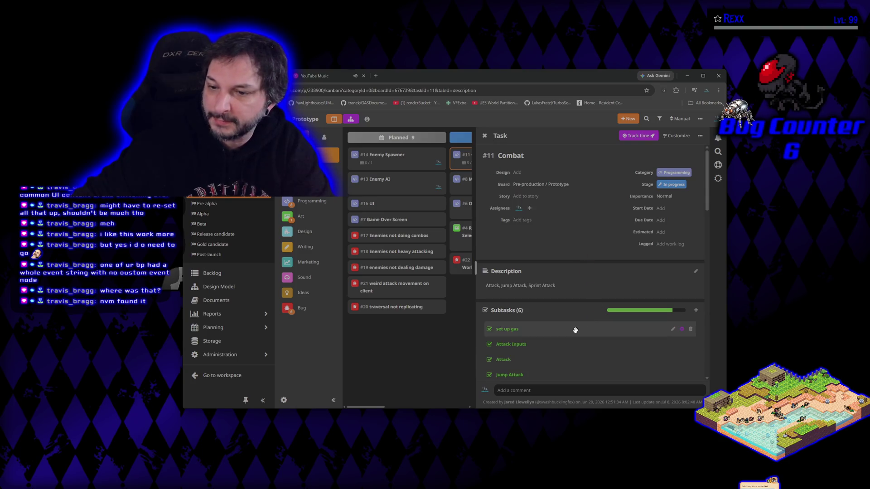
pyautogui.scroll(-3, 573, 326)
pyautogui.click(406, 358)
pyautogui.moveTo(386, 177)
pyautogui.mouseDown()
pyautogui.moveTo(434, 186)
pyautogui.moveTo(481, 168)
pyautogui.moveTo(485, 156)
pyautogui.mouseUp()
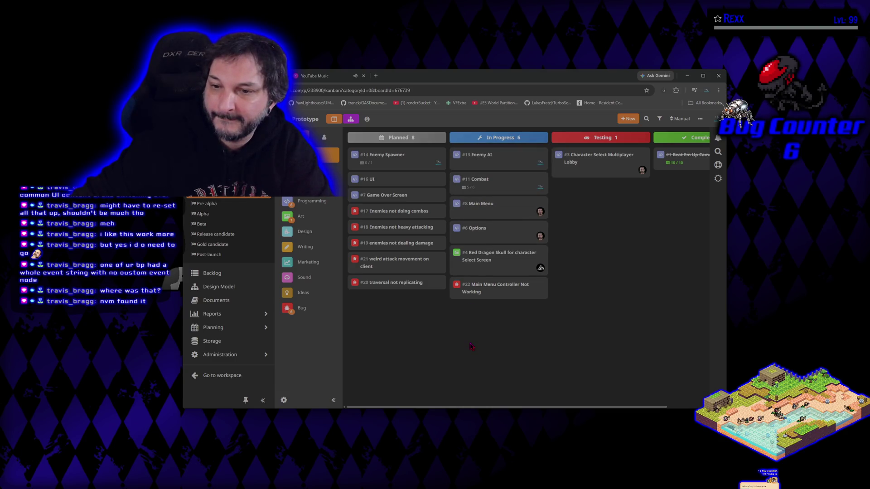
# - Recheck #11 Combat and #8 Main Menu details, then move #8 into Testing
pyautogui.click(492, 181)
pyautogui.scroll(-5, 542, 315)
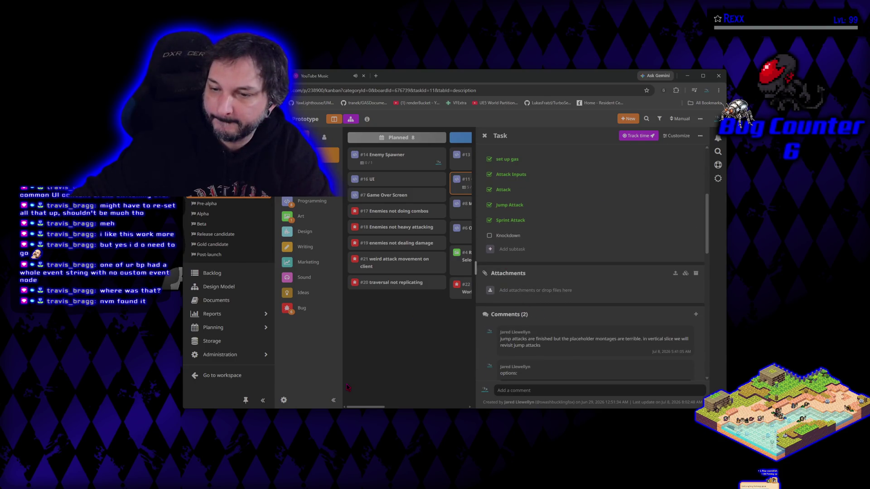
pyautogui.click(385, 357)
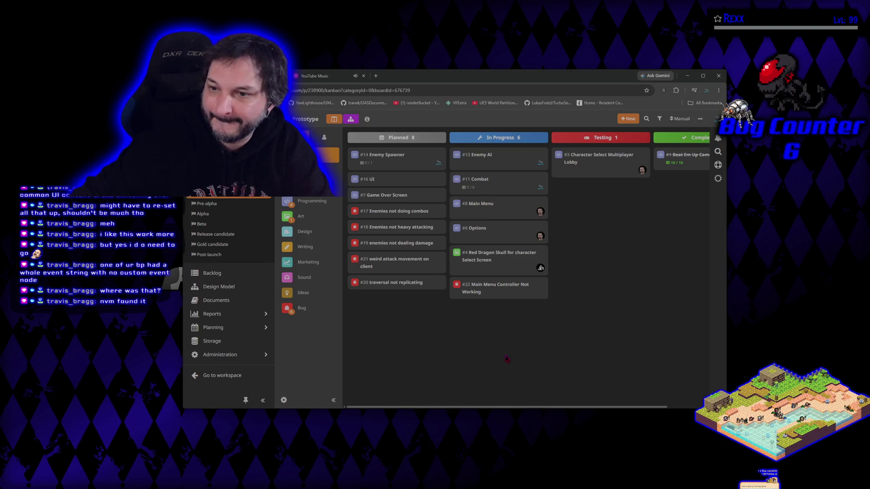
pyautogui.click(486, 205)
pyautogui.scroll(-10, 520, 272)
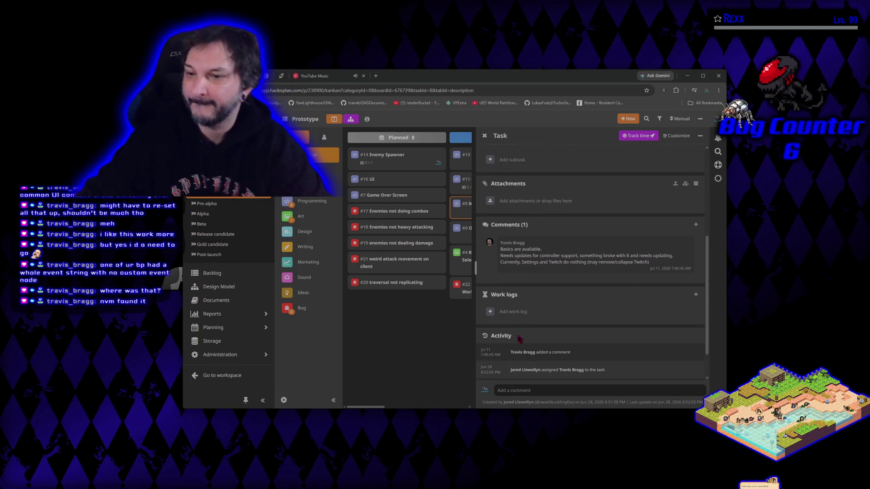
pyautogui.click(452, 330)
pyautogui.moveTo(480, 204); pyautogui.dragTo(587, 186)
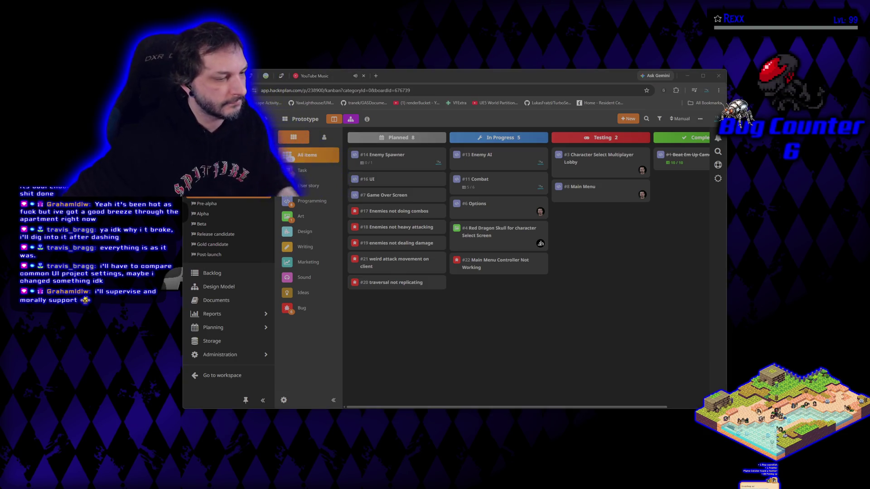
# - Review the 'updated steam configs' commit in GitHub Desktop's history, then return to Changes
pyautogui.hotkey('alt', 'Tab')
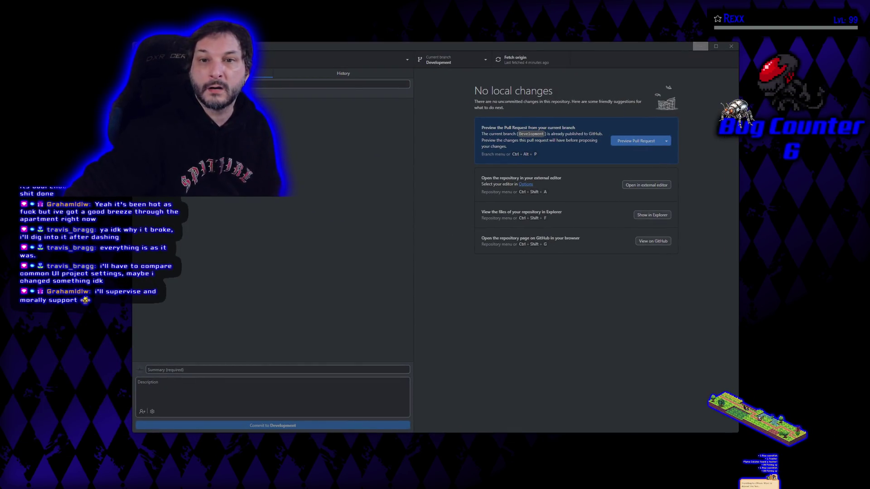
pyautogui.hotkey('ctrl', '2')
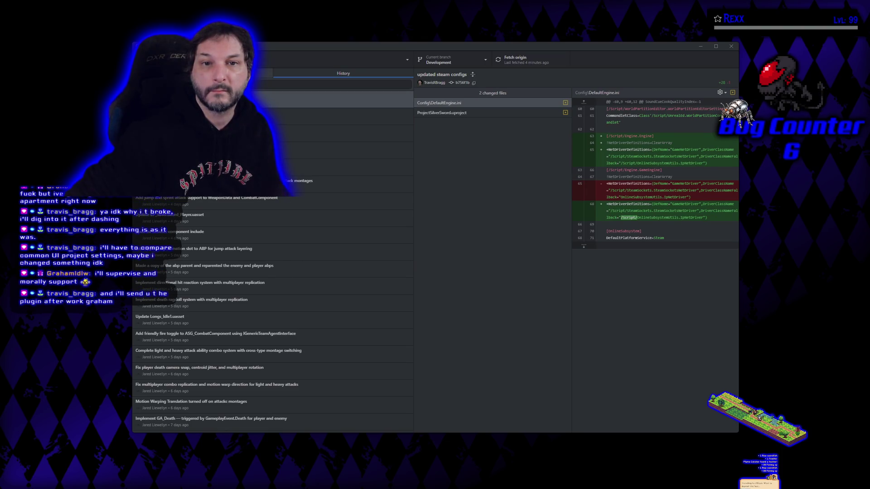
pyautogui.hotkey('ctrl', '1')
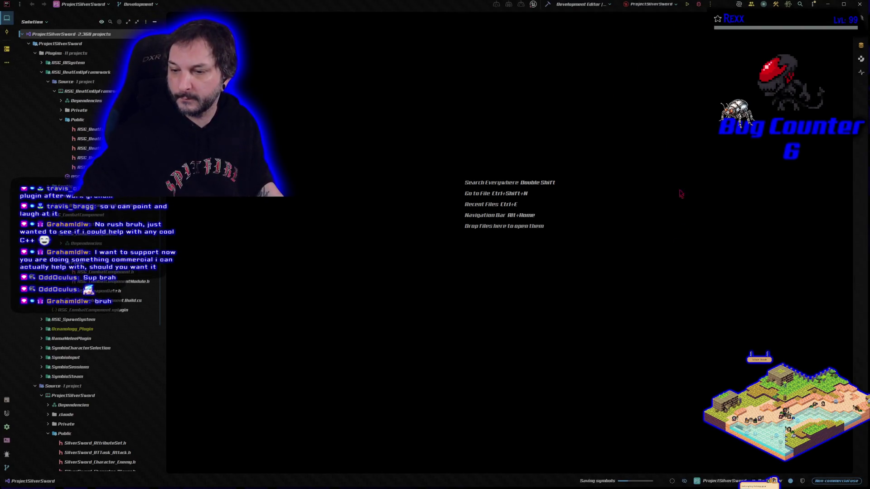
# - Build the ProjectSilverSwordEditor target in Rider, rerunning the build until it succeeds
pyautogui.click(549, 5)
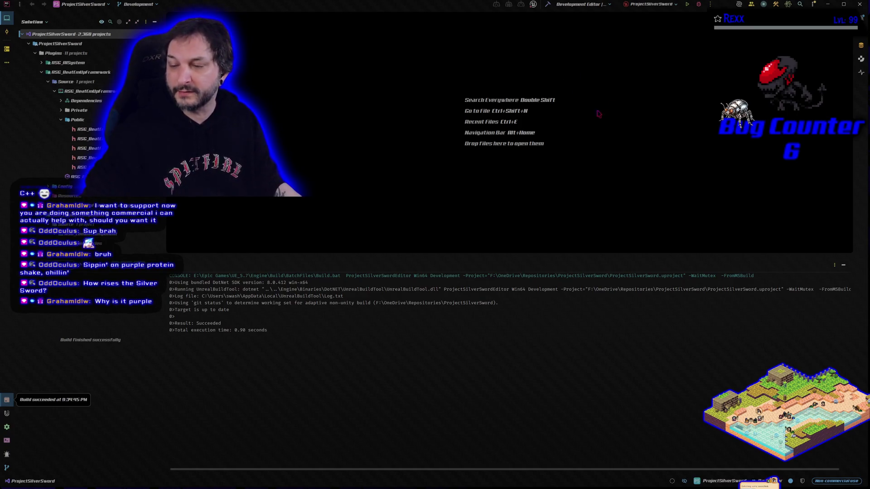
pyautogui.click(698, 4)
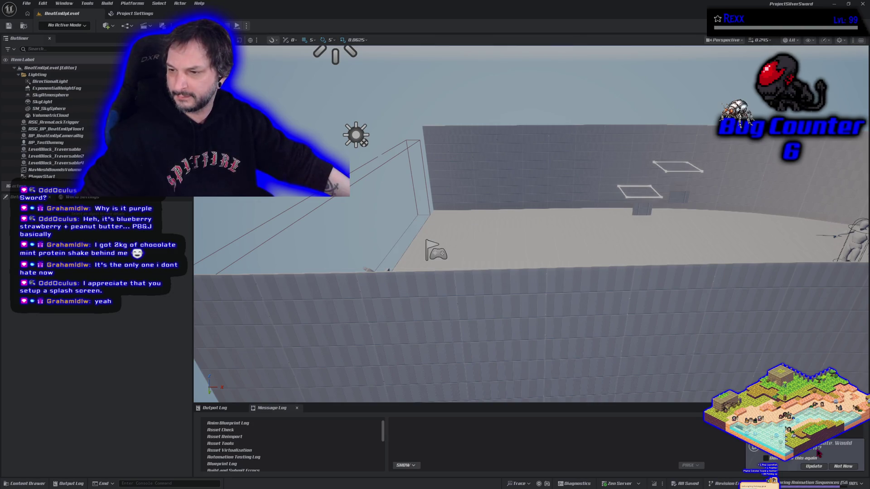
# - Hide the browser to reveal the Unreal editor, then quit Unreal Engine 5
pyautogui.hotkey('alt', 'Tab')
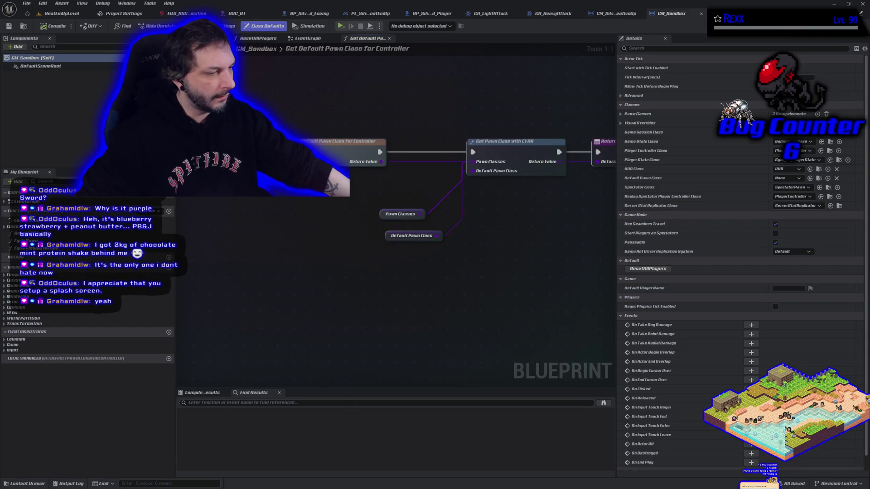
pyautogui.hotkey('alt', 'Tab')
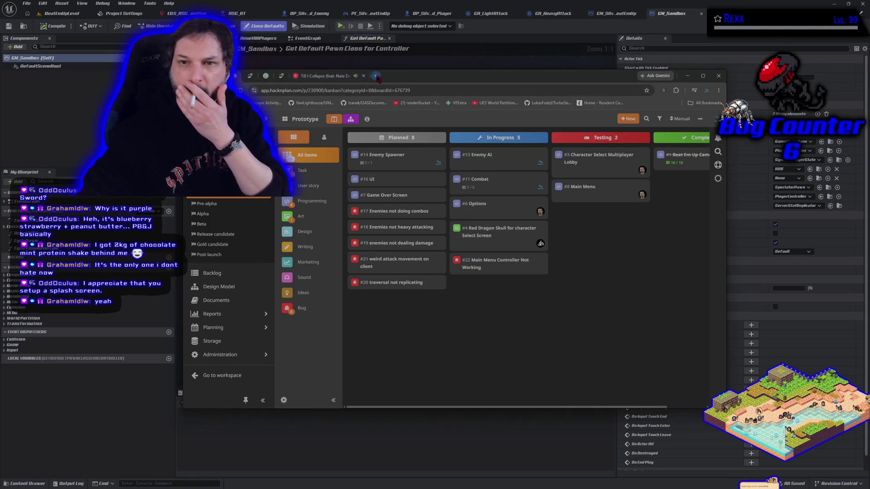
pyautogui.click(375, 76)
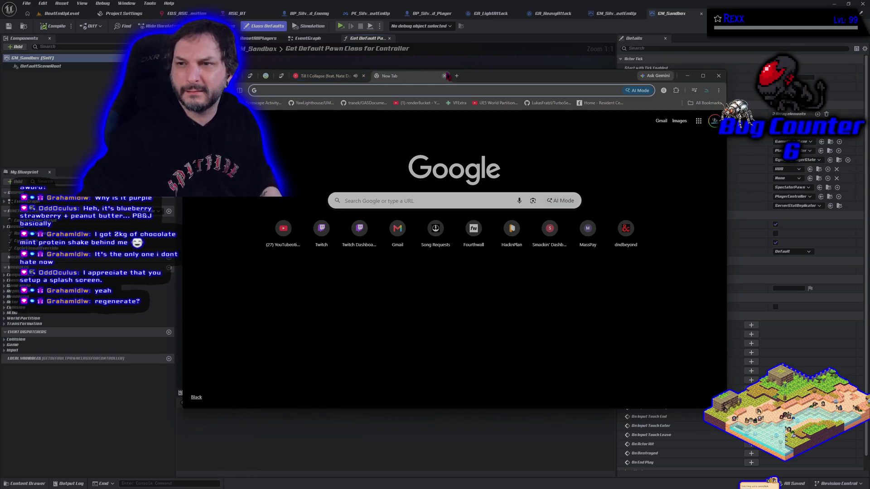
pyautogui.click(446, 76)
pyautogui.click(688, 75)
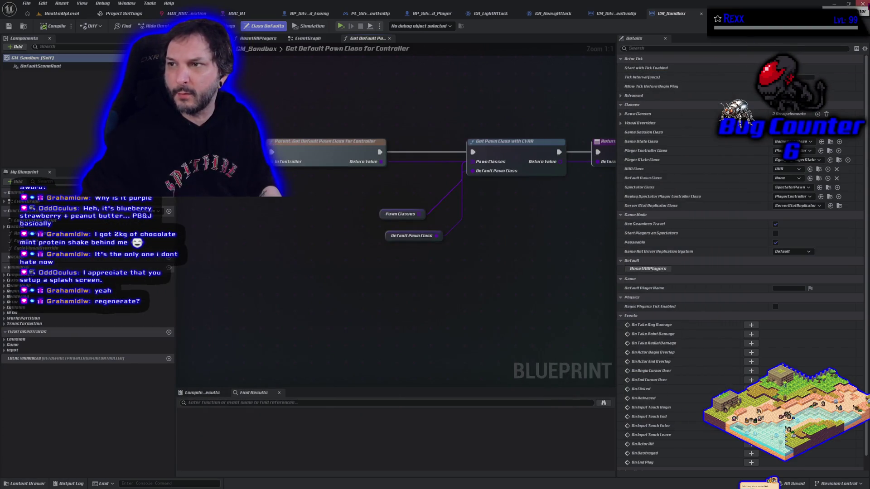
pyautogui.click(863, 4)
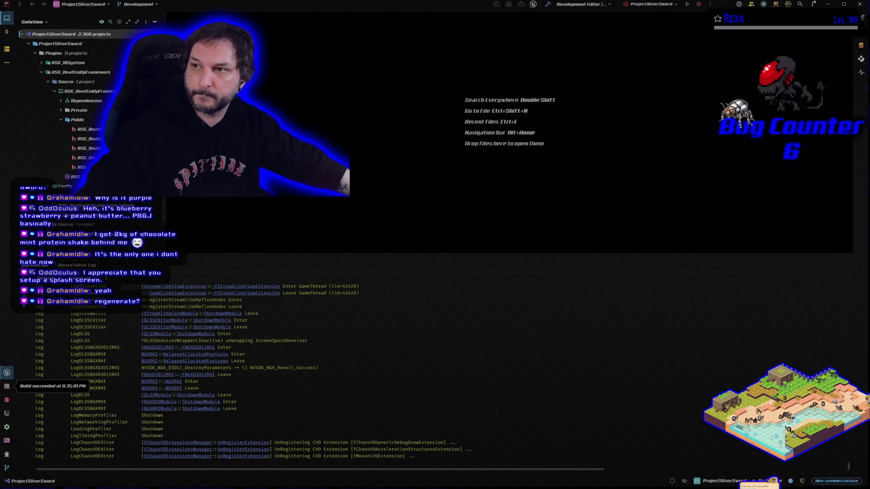
# - Close Rider and GitHub Desktop
pyautogui.click(860, 4)
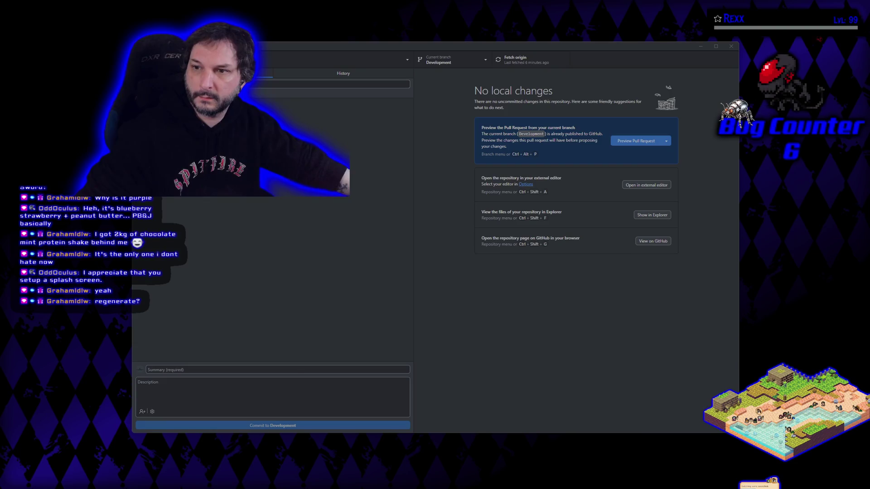
pyautogui.click(731, 46)
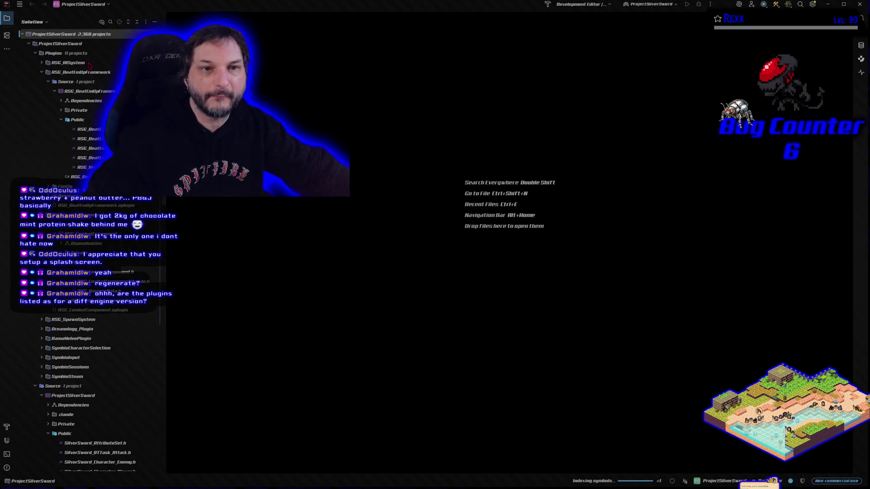
# - Expand the ASG_AISystem plugin and its Source module, then open ASG_AISystem.Build.cs
pyautogui.click(81, 64)
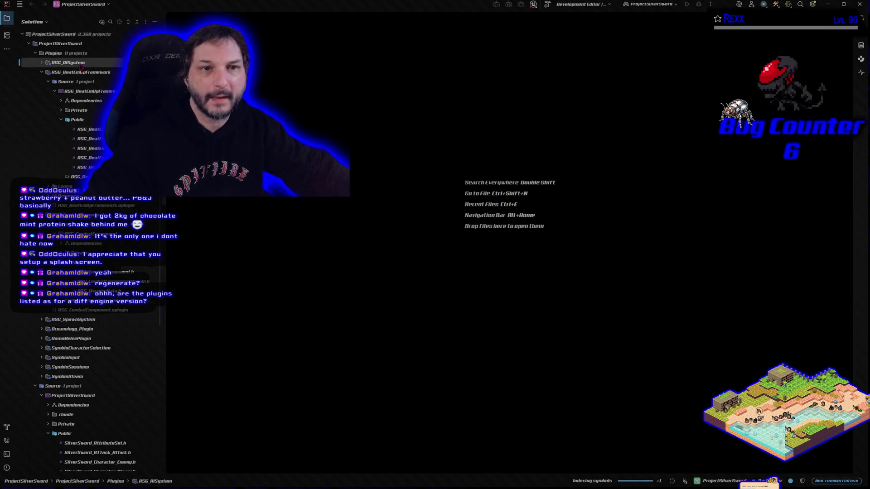
pyautogui.click(41, 64)
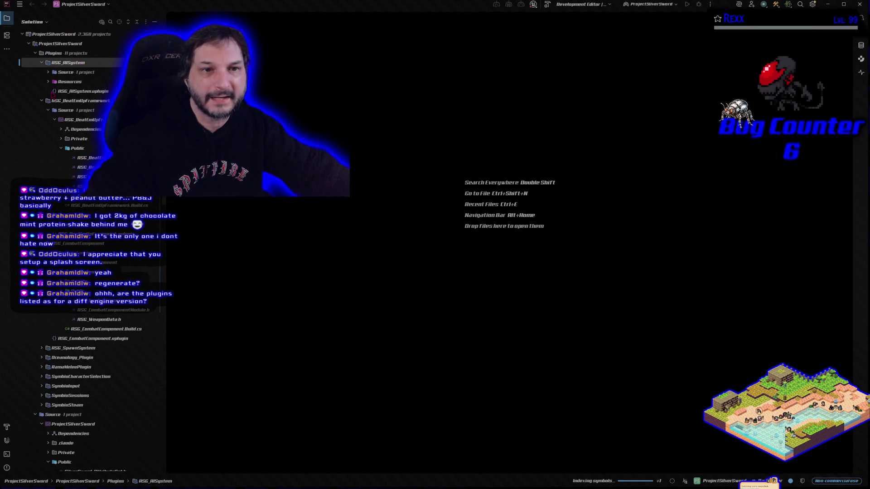
pyautogui.click(48, 81)
pyautogui.click(48, 81)
pyautogui.click(48, 72)
pyautogui.click(85, 119)
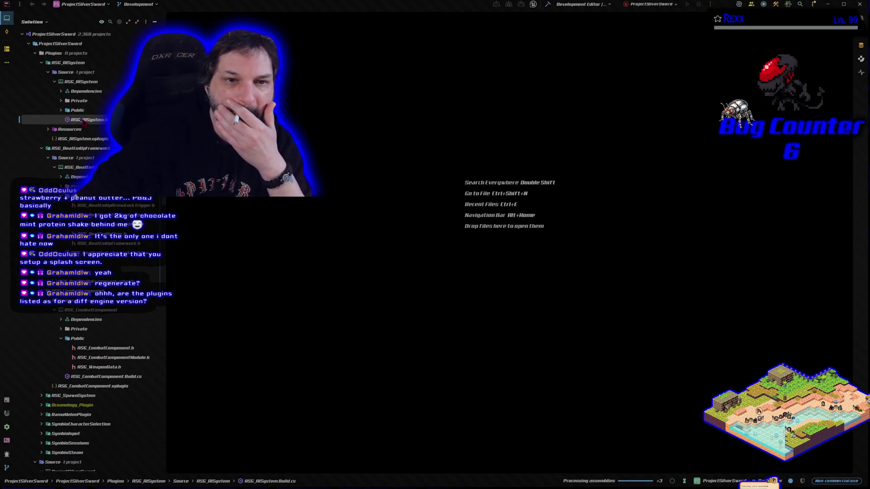
pyautogui.doubleClick(84, 121)
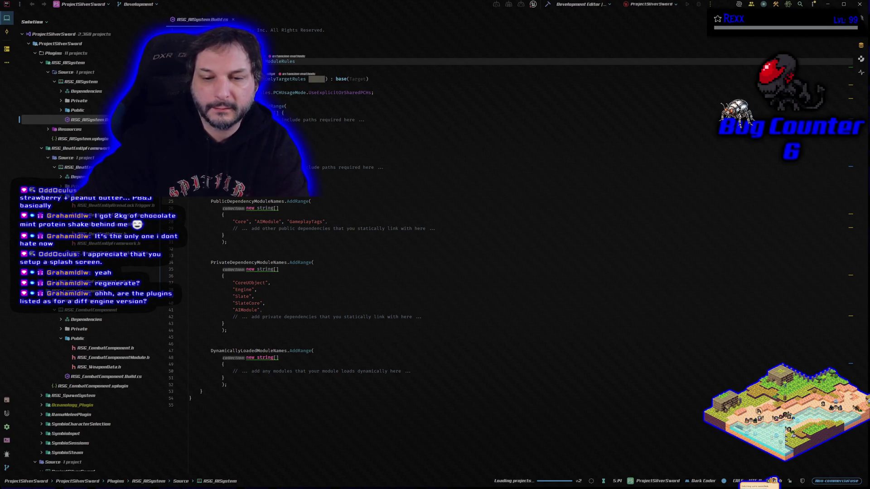
# - Expand the module's Public folder and read the ASG_AISystem.h header
pyautogui.click(61, 111)
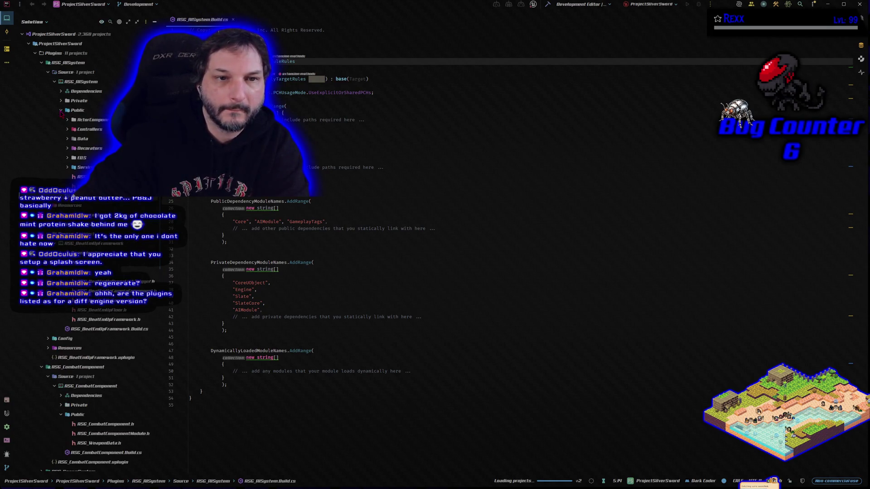
pyautogui.doubleClick(81, 176)
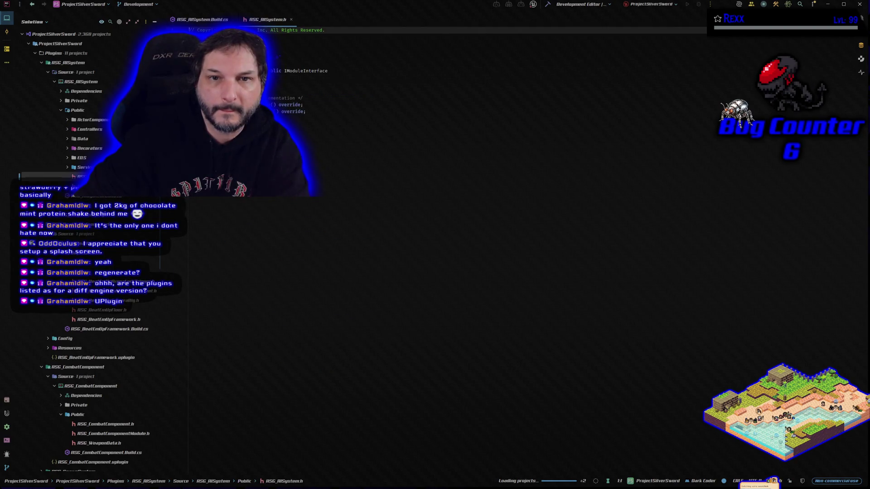
pyautogui.scroll(-5, 91, 249)
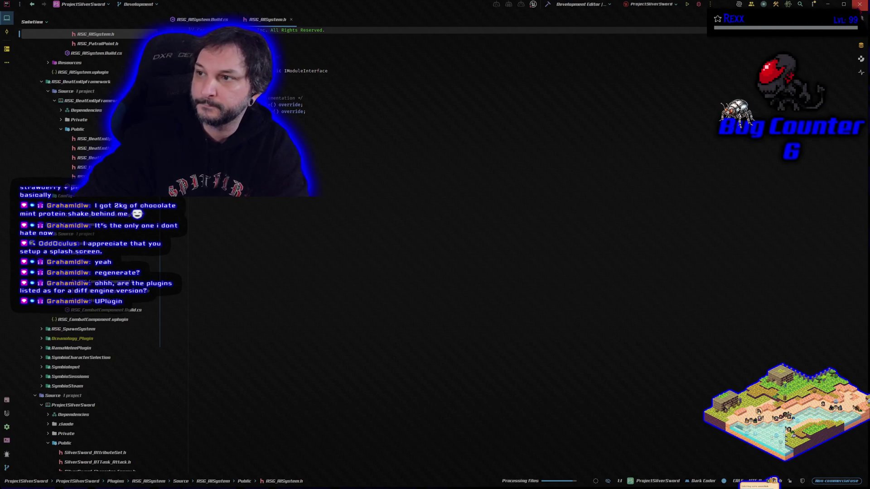
pyautogui.scroll(3, 91, 113)
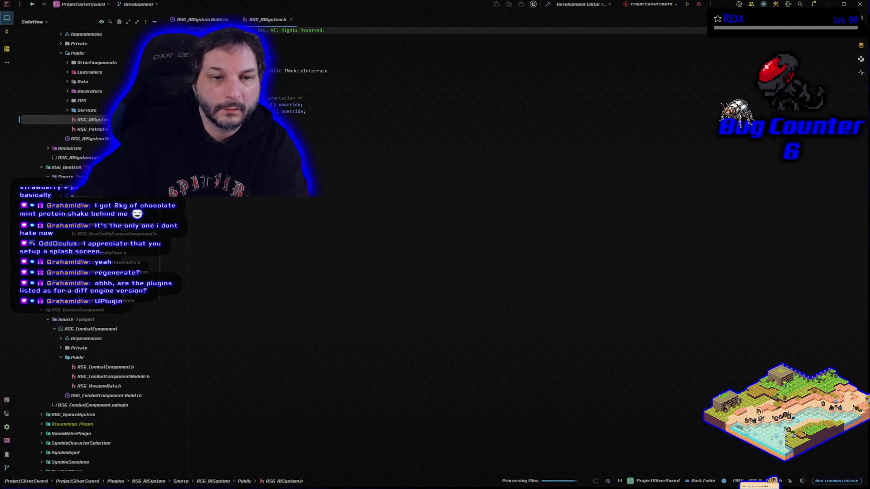
pyautogui.scroll(2, 91, 113)
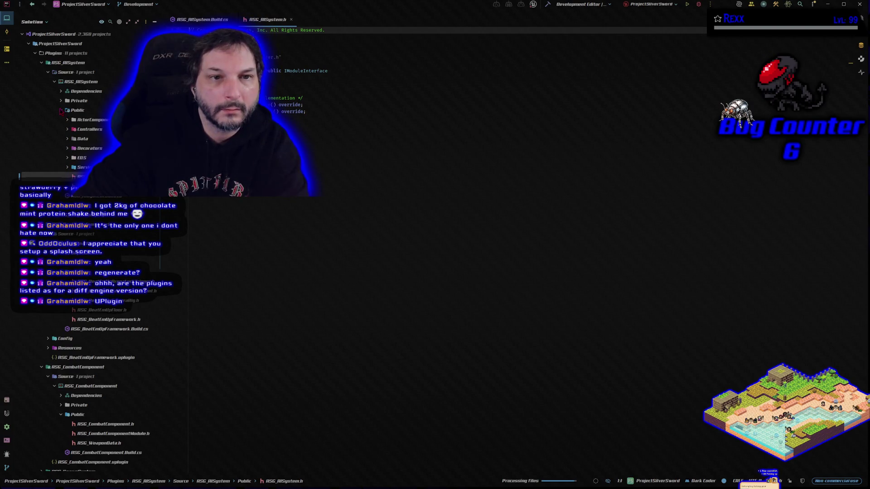
# - Expand the BeatEmUp plugin and open its ASG_BeatEmUpFramework.uplugin descriptor
pyautogui.click(62, 110)
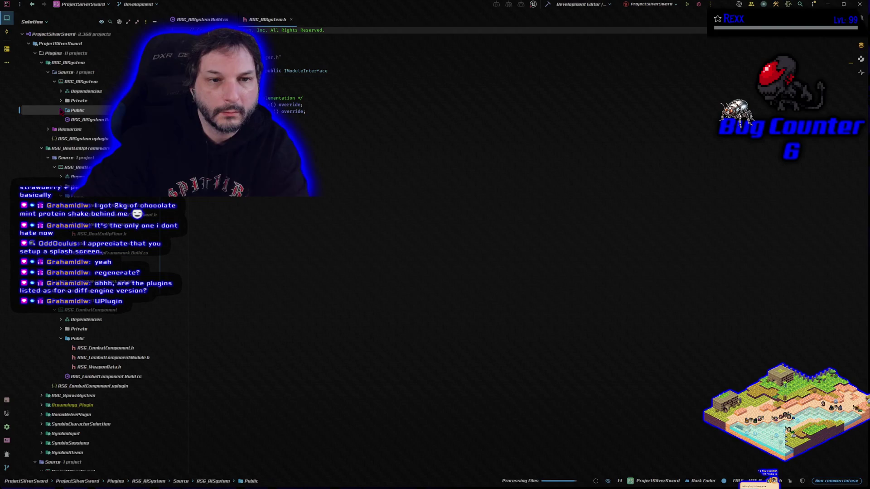
pyautogui.click(62, 111)
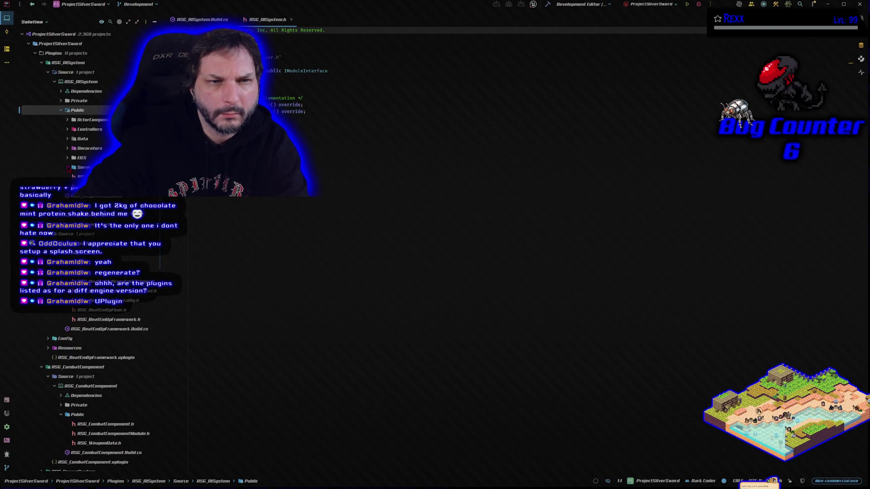
pyautogui.scroll(-5, 68, 168)
pyautogui.scroll(-10, 68, 168)
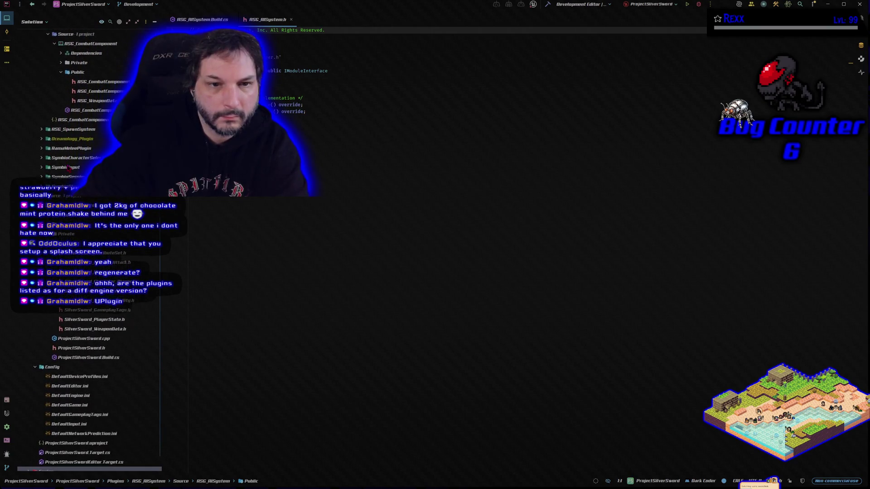
pyautogui.scroll(12, 57, 141)
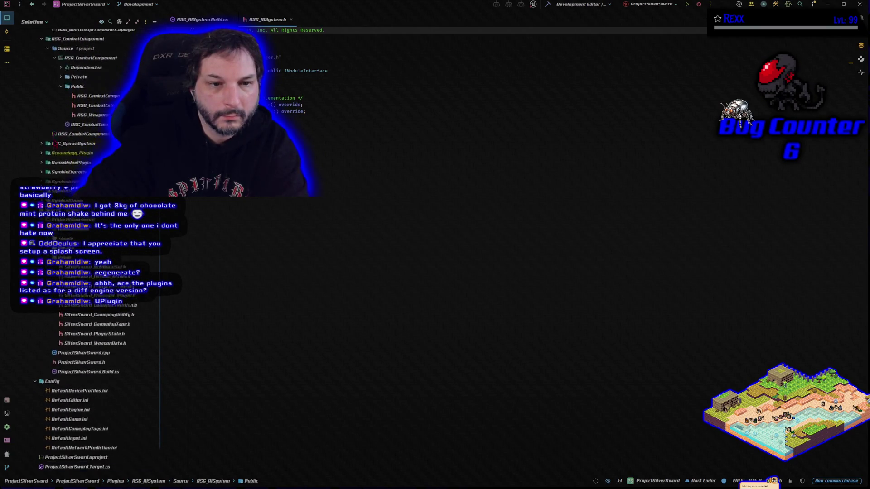
pyautogui.scroll(-6, 42, 169)
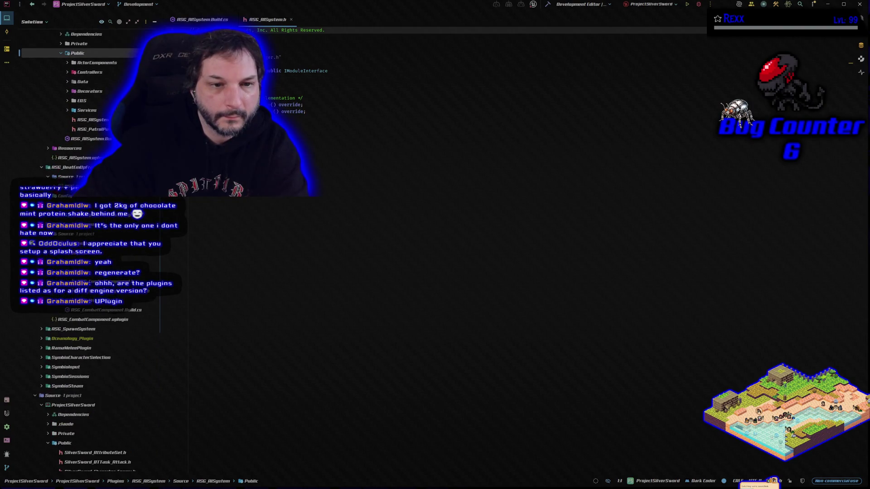
pyautogui.click(41, 168)
pyautogui.doubleClick(77, 204)
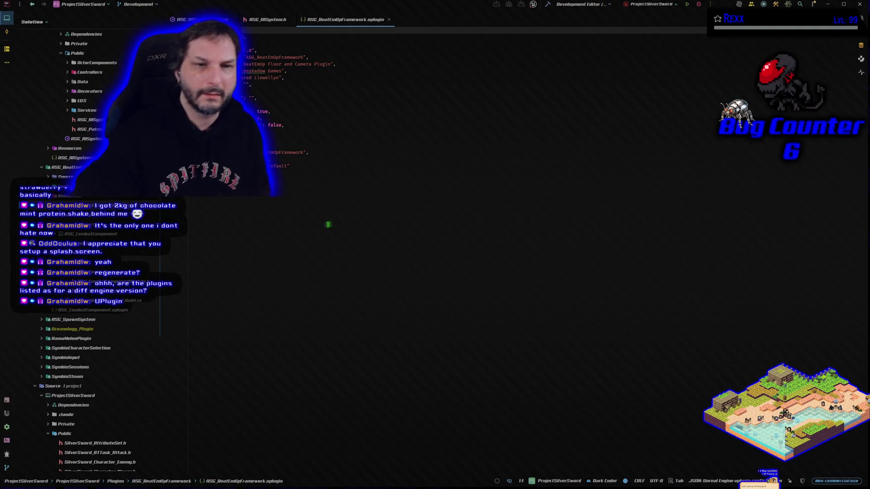
# - Close ASG_BeatEmUpFramework.uplugin and collapse the expanded Public folders in the Solution tree
pyautogui.scroll(2, 111, 257)
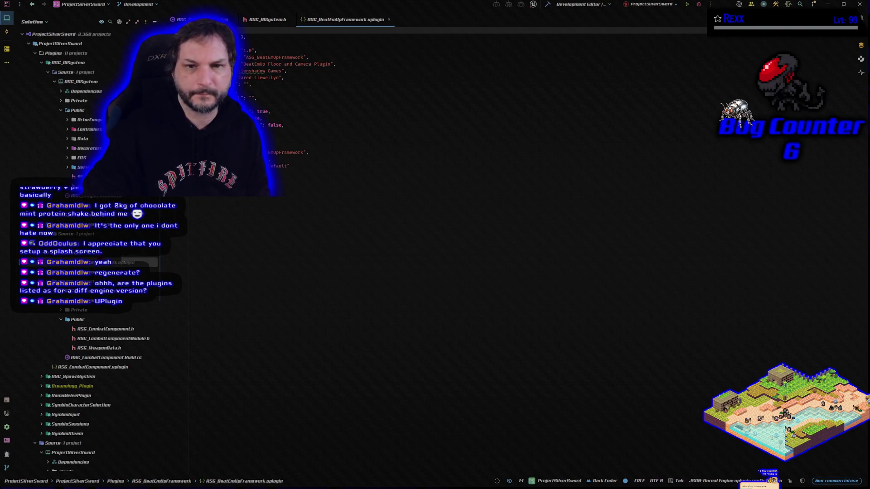
pyautogui.click(389, 20)
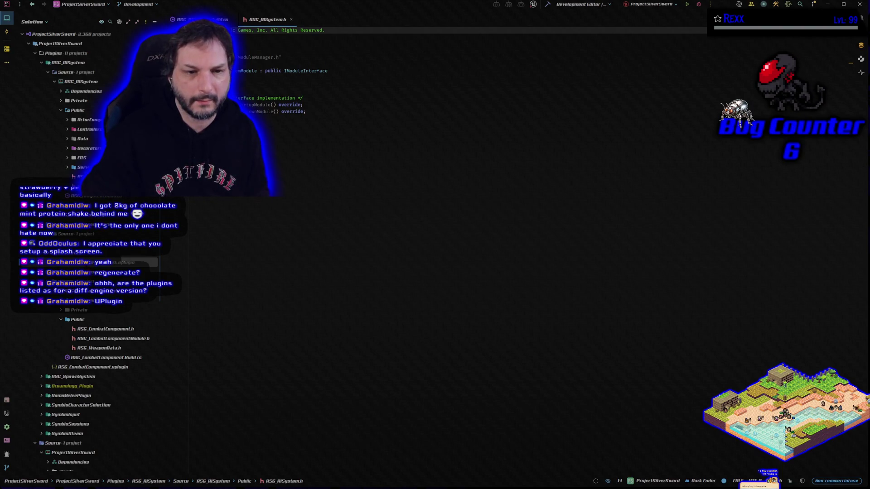
pyautogui.scroll(-2, 91, 317)
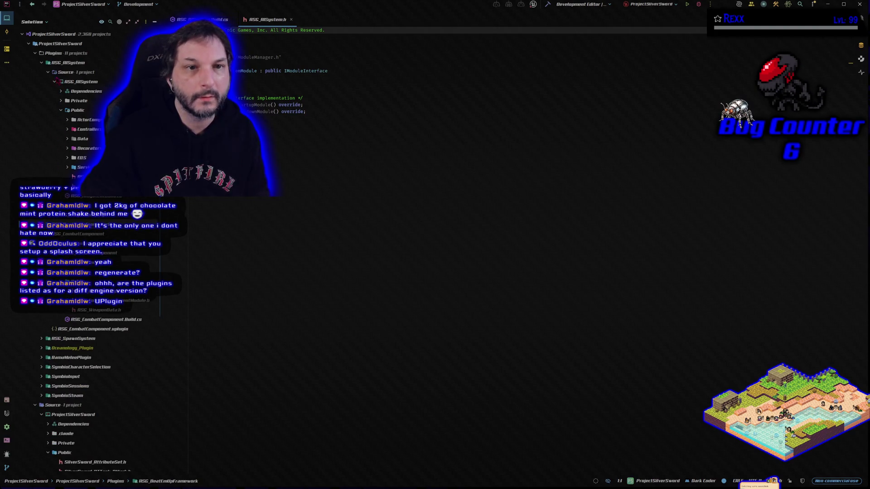
pyautogui.click(62, 111)
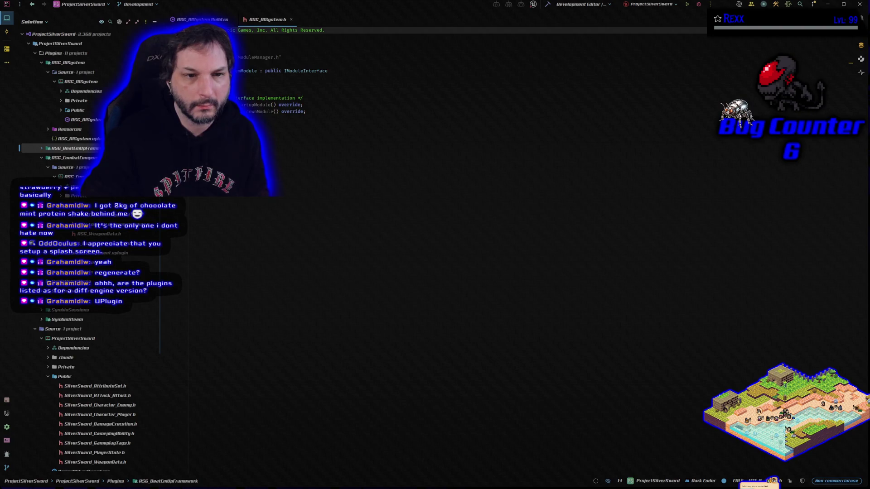
pyautogui.click(61, 205)
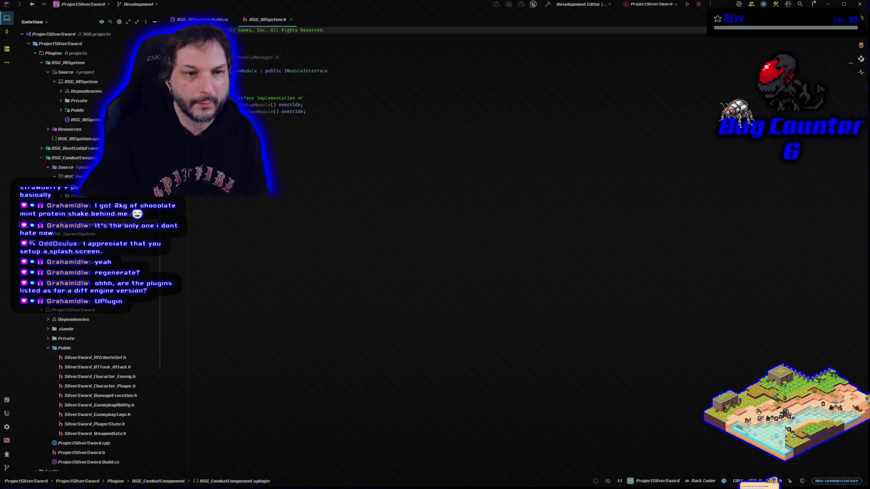
# - Fold away ASG_CombatComponent and glance at the AI module's Private folder
pyautogui.click(41, 158)
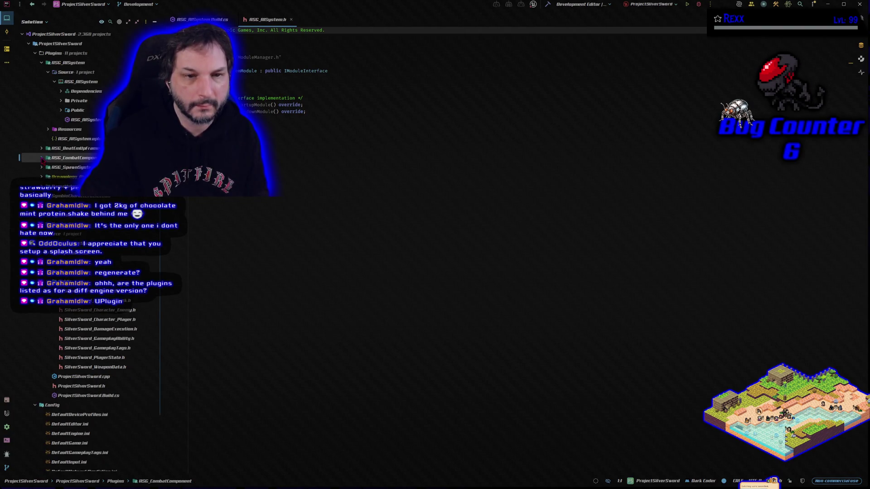
pyautogui.click(84, 119)
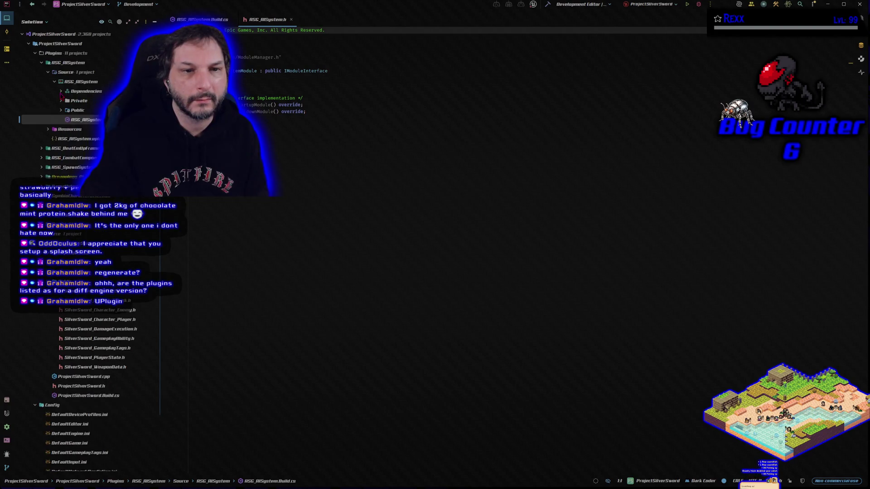
pyautogui.click(62, 101)
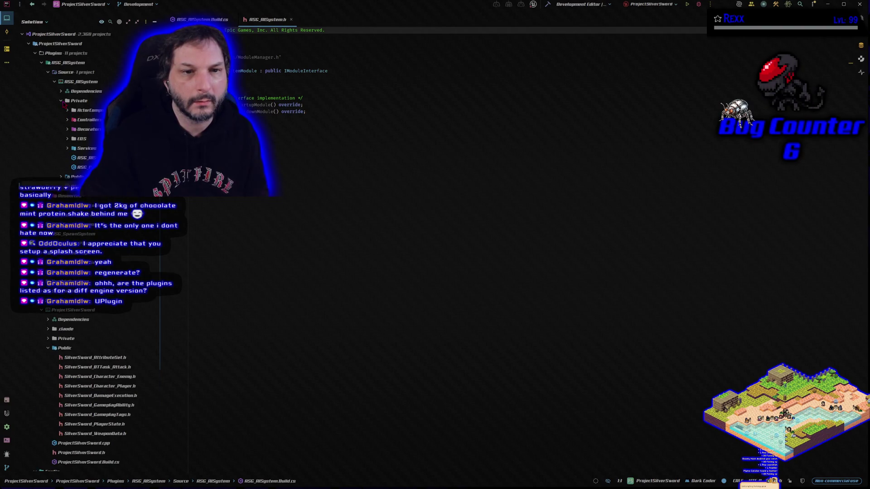
pyautogui.click(62, 101)
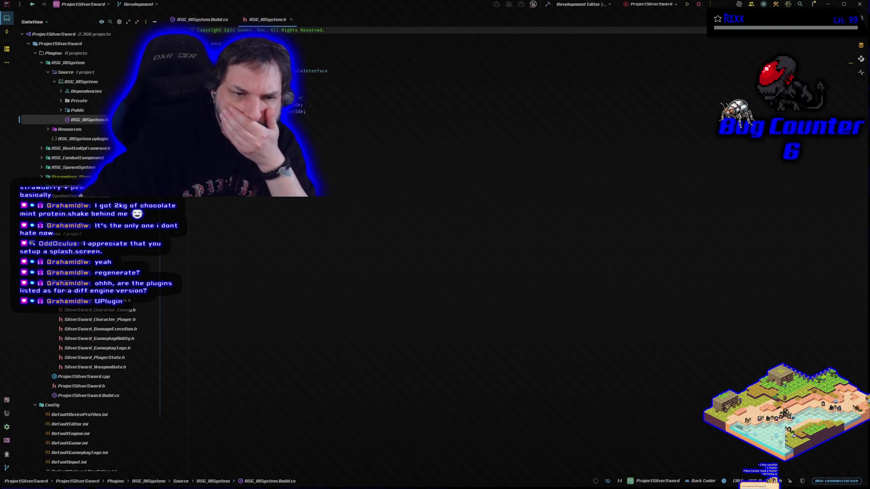
pyautogui.scroll(-5, 102, 347)
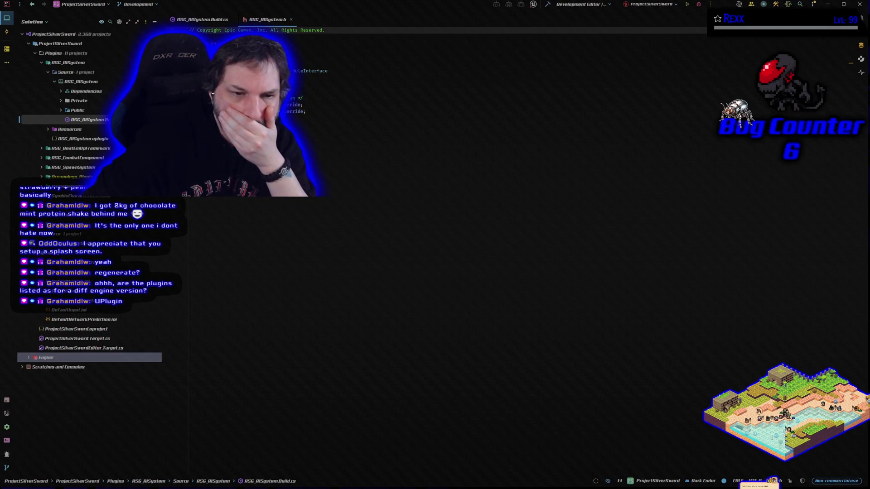
pyautogui.press('Left')
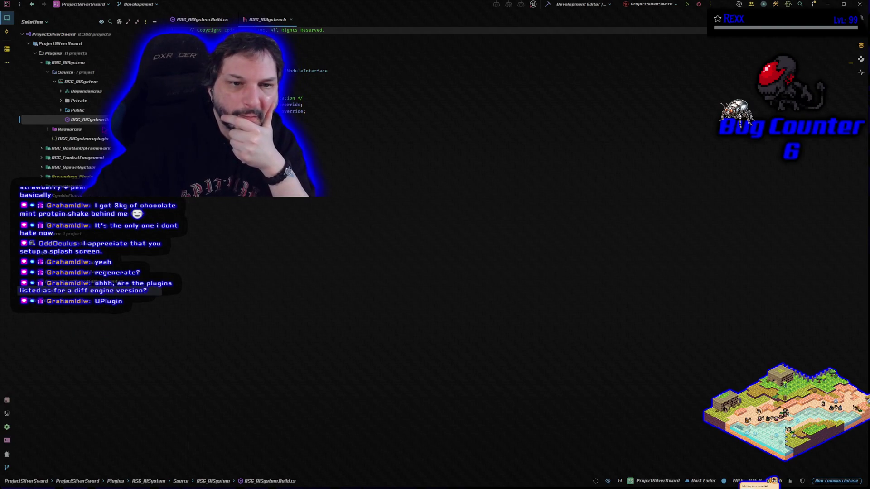
# - Re-expand Plugins and open the ASG_AISystem.uplugin descriptor
pyautogui.click(36, 55)
pyautogui.click(35, 54)
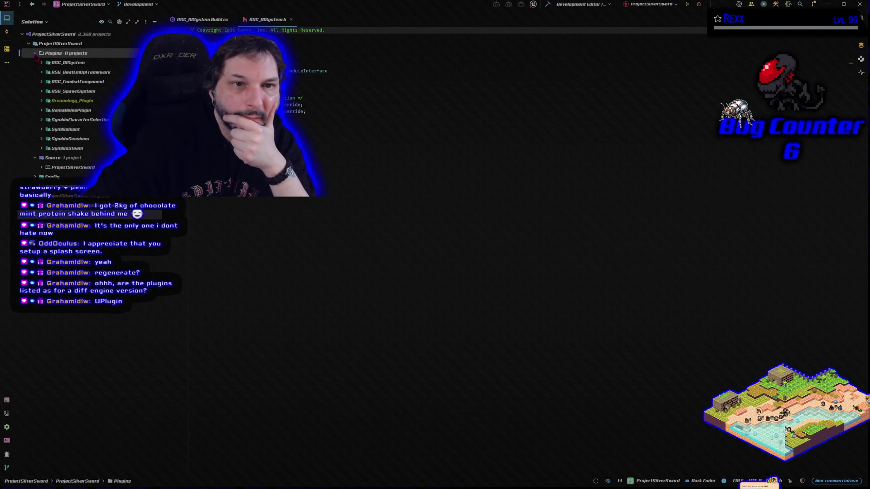
pyautogui.click(47, 63)
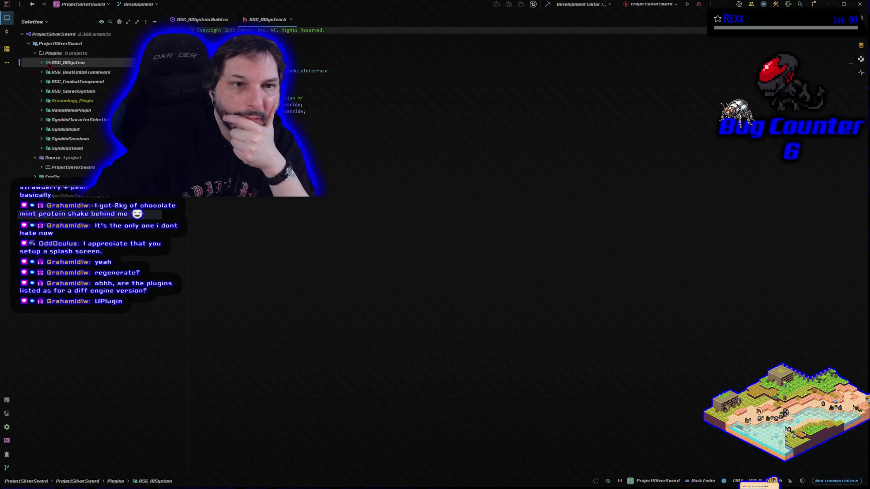
pyautogui.click(42, 64)
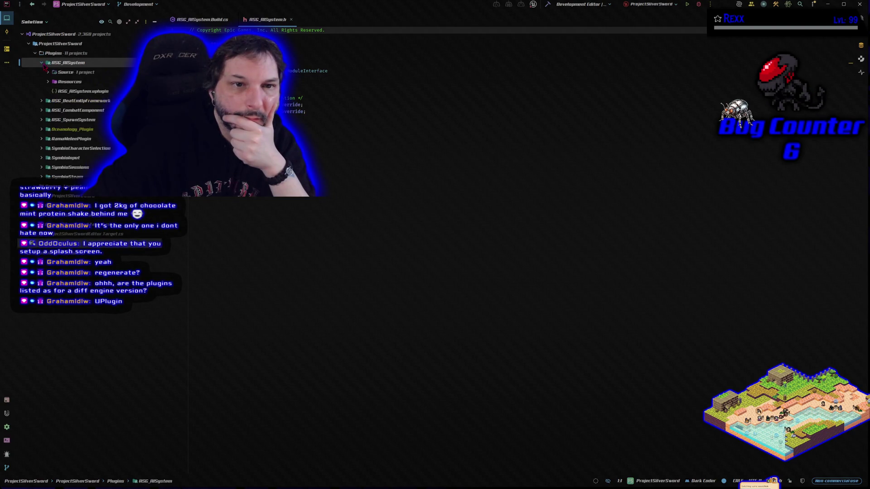
pyautogui.doubleClick(71, 91)
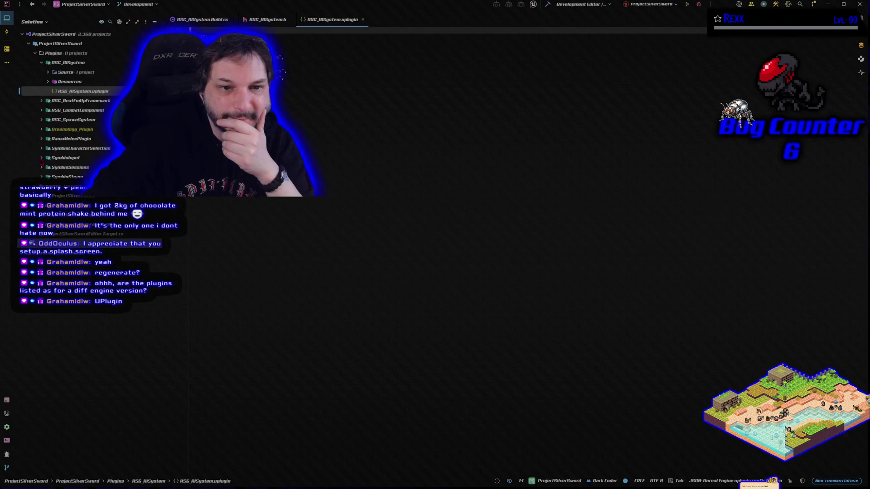
# - Open ASG_SpawnSystem.uplugin and close the ASG_AISystem.h and Build.cs tabs
pyautogui.click(41, 120)
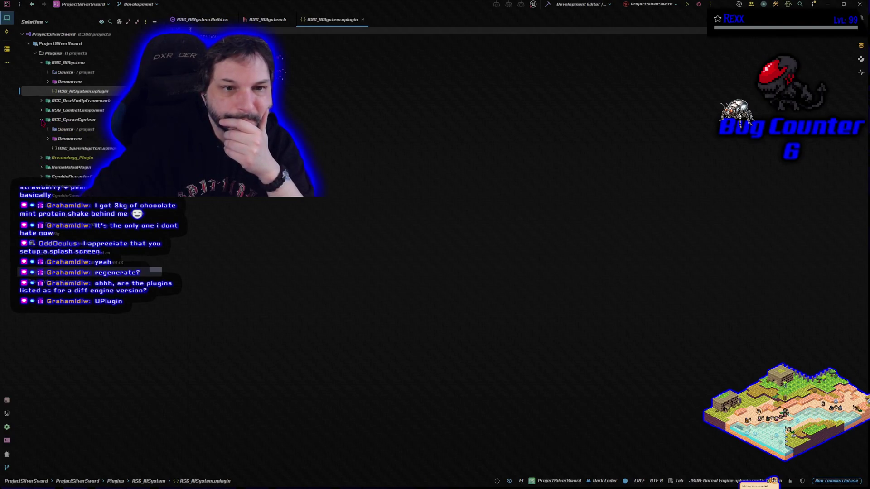
pyautogui.doubleClick(82, 148)
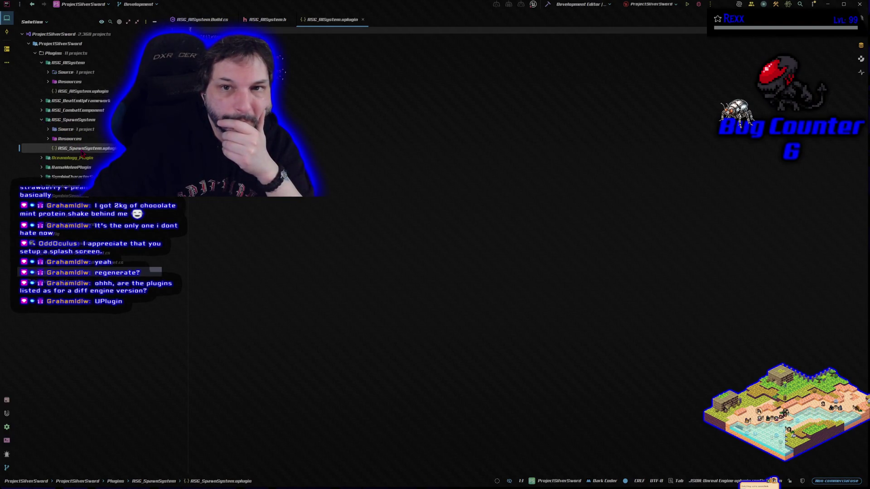
pyautogui.middleClick(258, 25)
pyautogui.middleClick(216, 25)
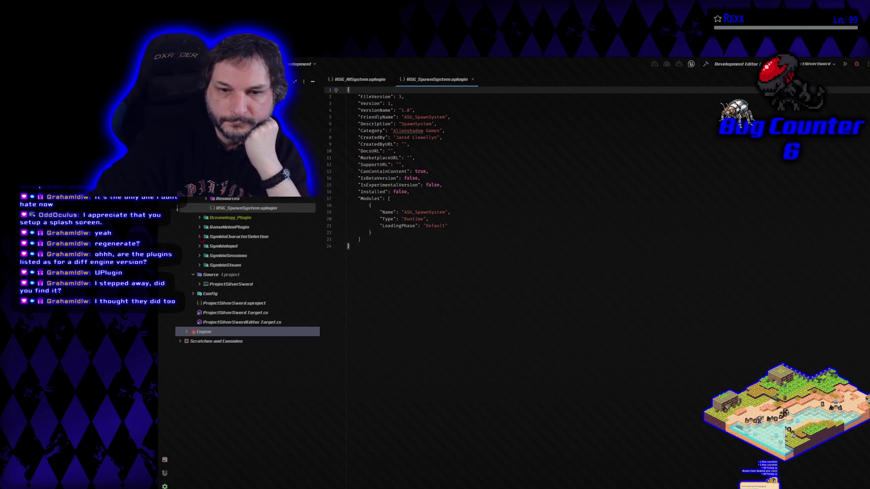
# - Open SymbioCharacterSelection.uplugin, compare it with the AI and spawn descriptors, then return to HacknPlan
pyautogui.click(199, 237)
pyautogui.doubleClick(240, 255)
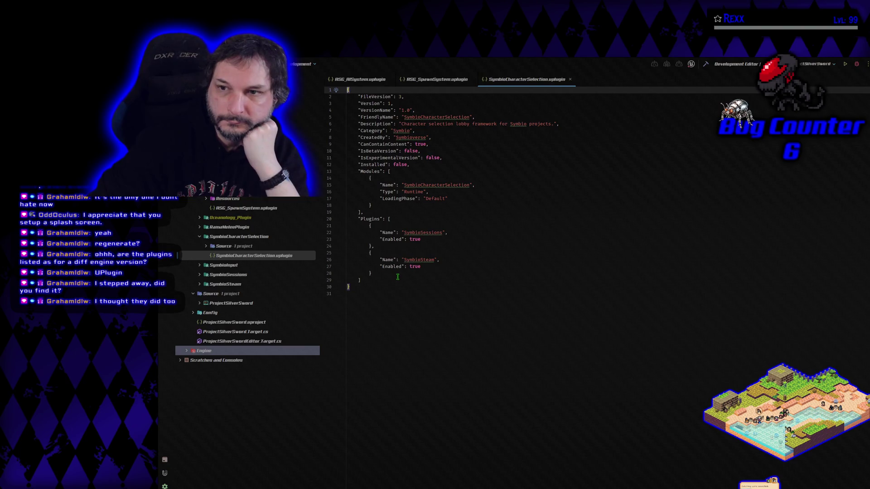
pyautogui.click(425, 85)
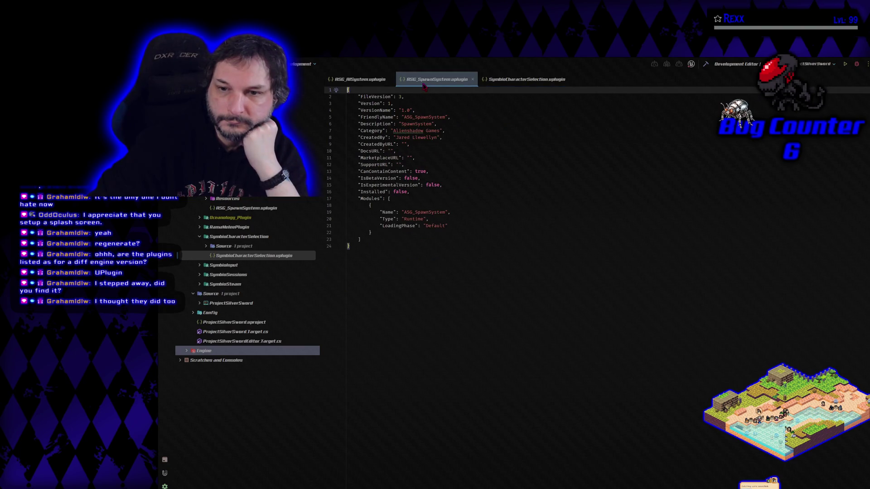
pyautogui.click(365, 80)
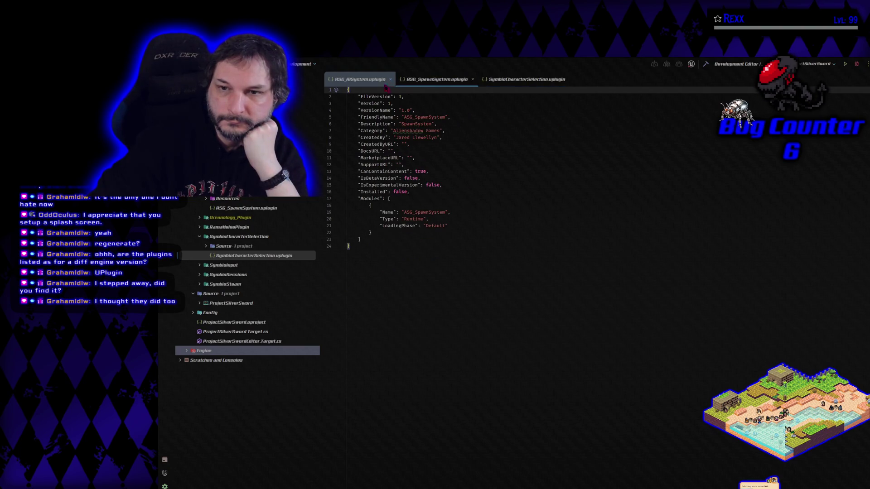
pyautogui.click(507, 82)
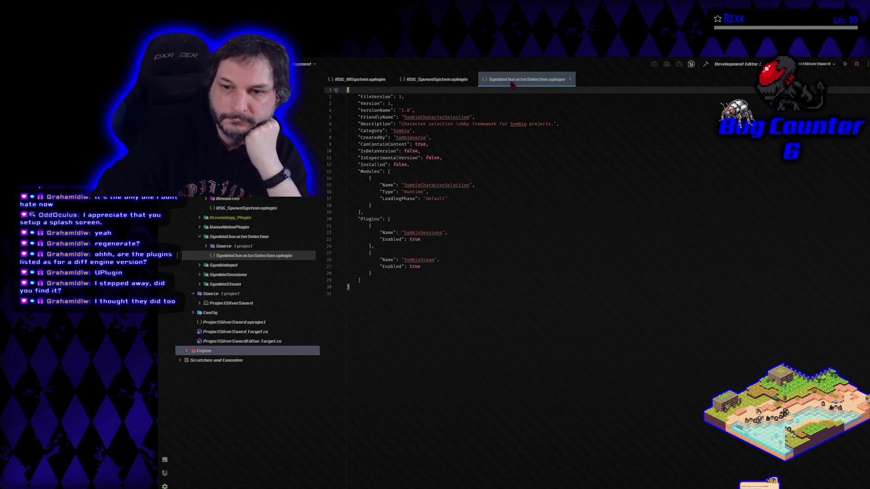
pyautogui.click(446, 79)
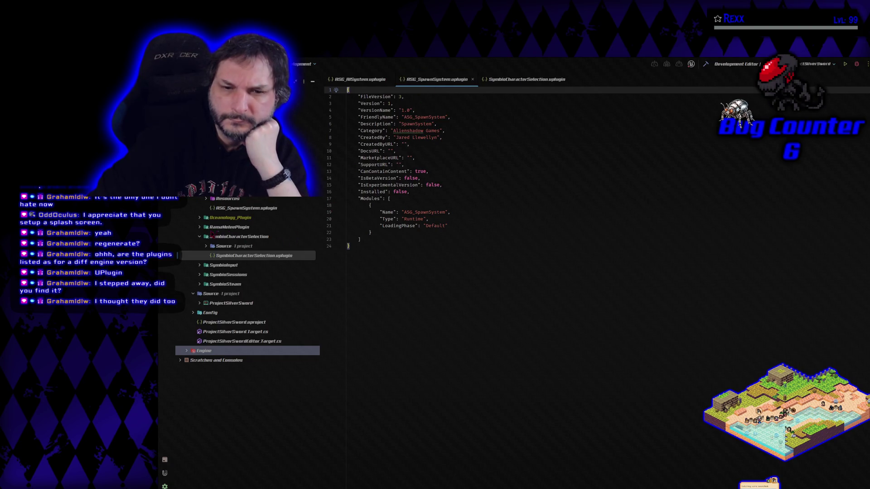
pyautogui.click(199, 238)
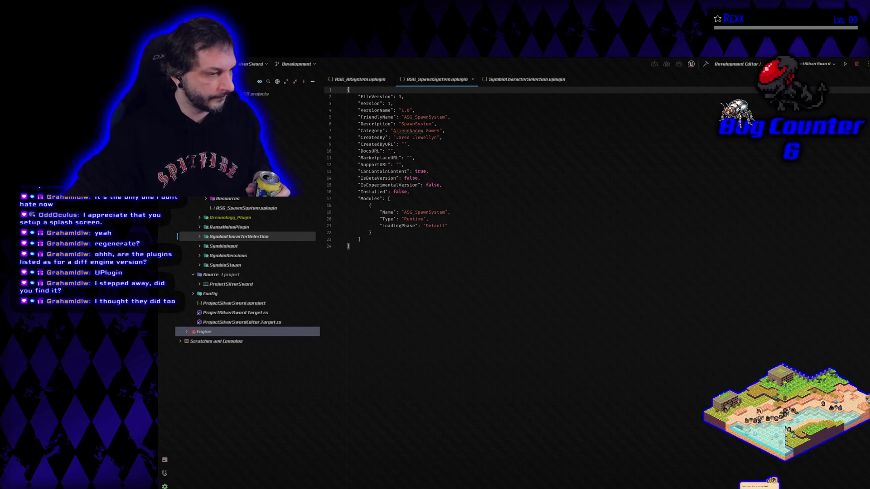
pyautogui.hotkey('alt', 'Tab')
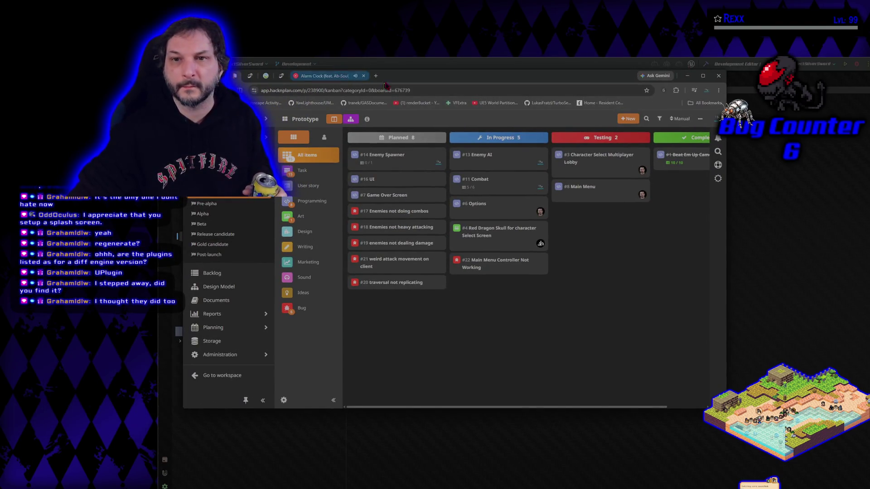
pyautogui.hotkey('alt', 'Tab')
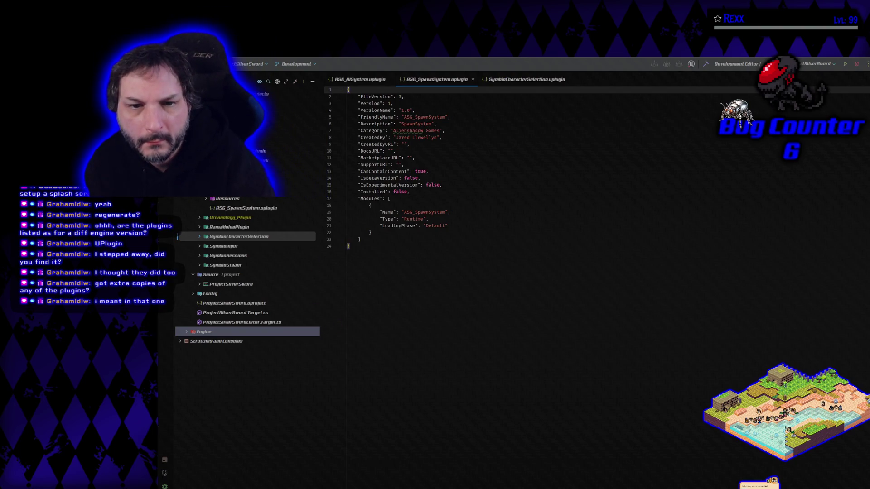
# - Compare the Installed flags in the AI system and SymbioCharacterSelection descriptors
pyautogui.scroll(-1, 247, 272)
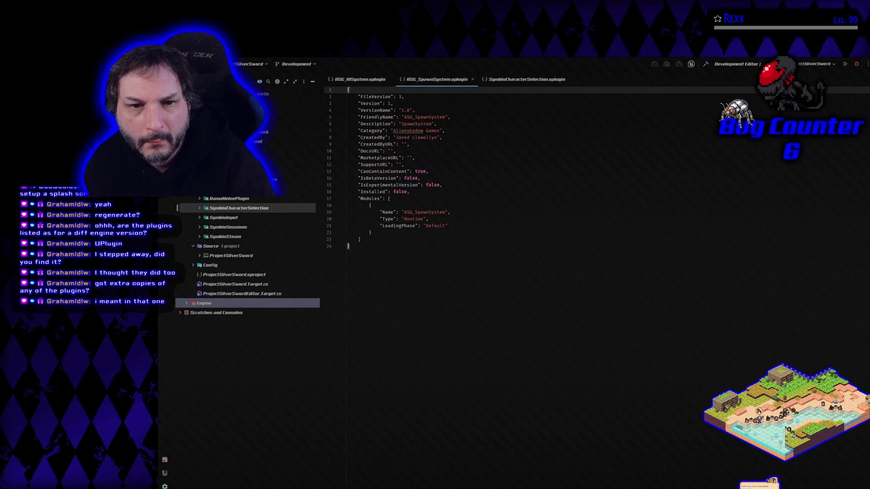
pyautogui.scroll(-1, 247, 209)
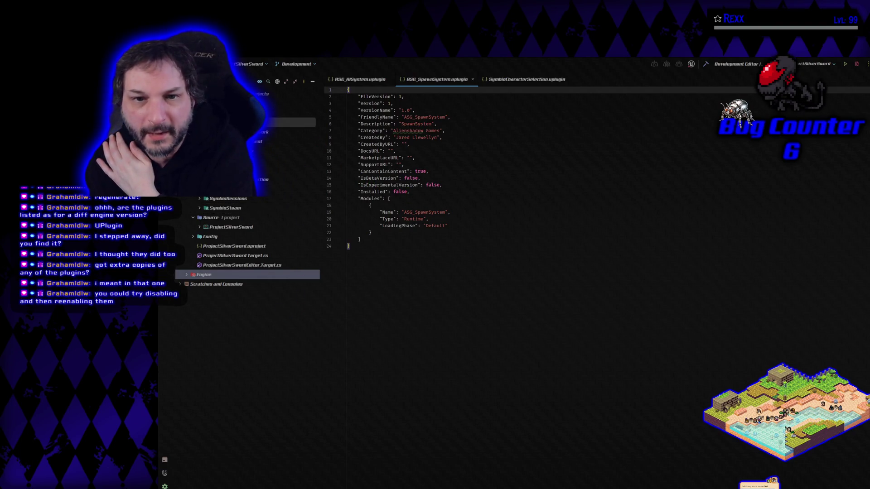
pyautogui.click(526, 79)
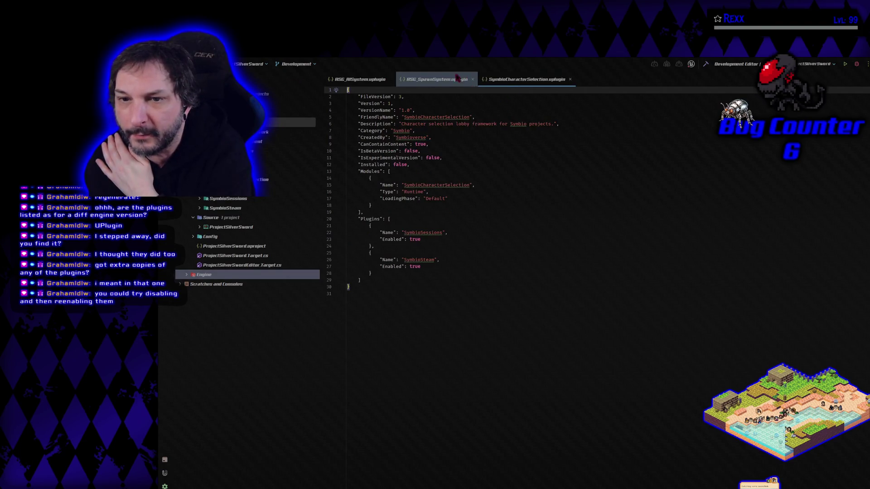
pyautogui.click(378, 81)
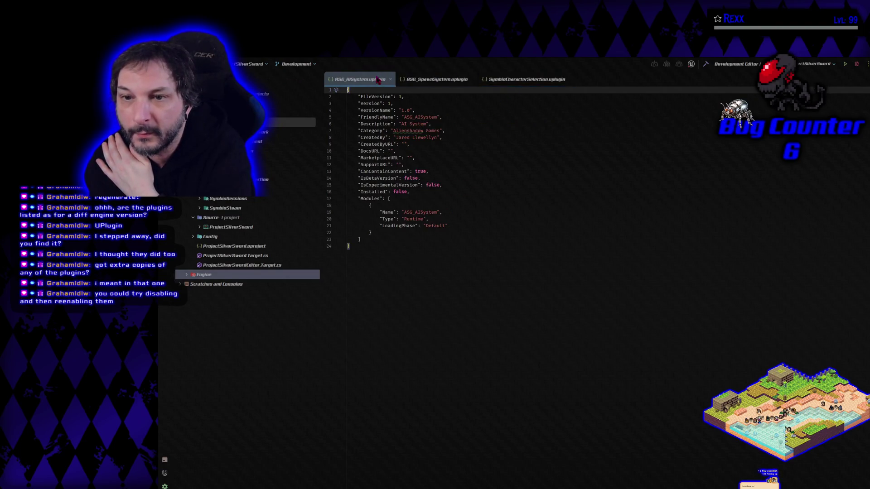
pyautogui.click(410, 192)
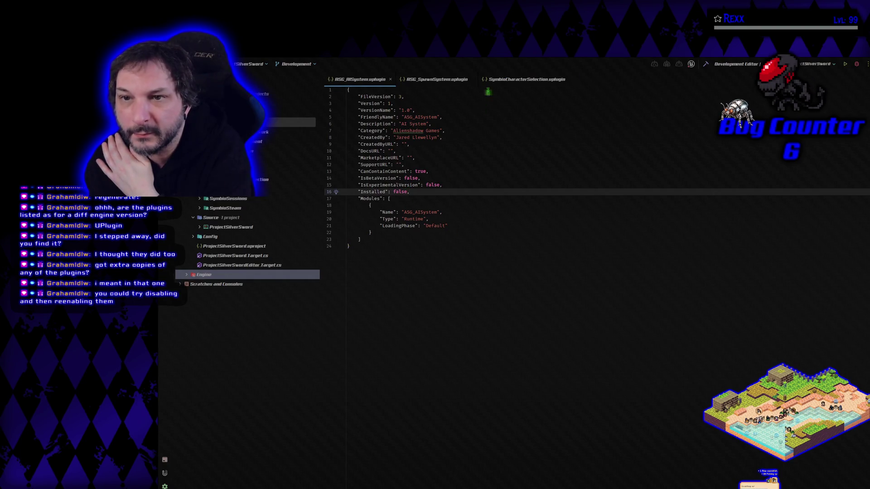
pyautogui.click(514, 81)
pyautogui.click(428, 165)
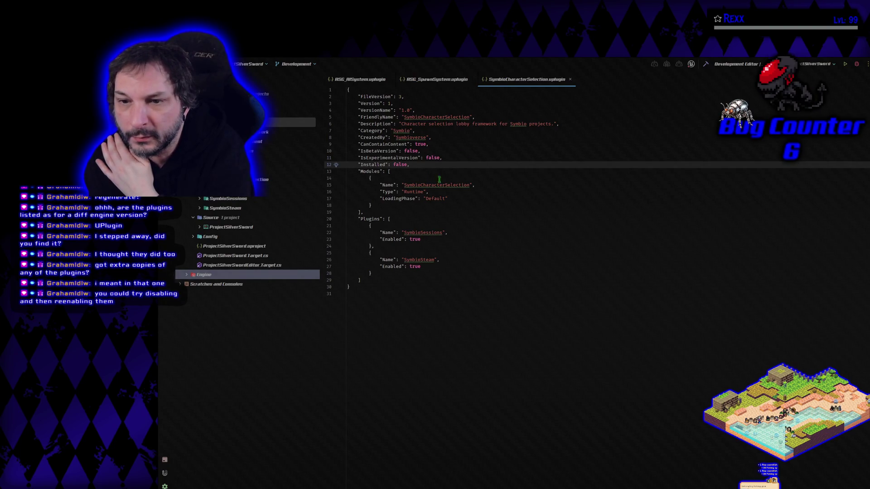
# - Check the SymbioSessions and SymbioSteam dependencies and LoadingPhase, then build ProjectSilverSwordEditor
pyautogui.click(451, 234)
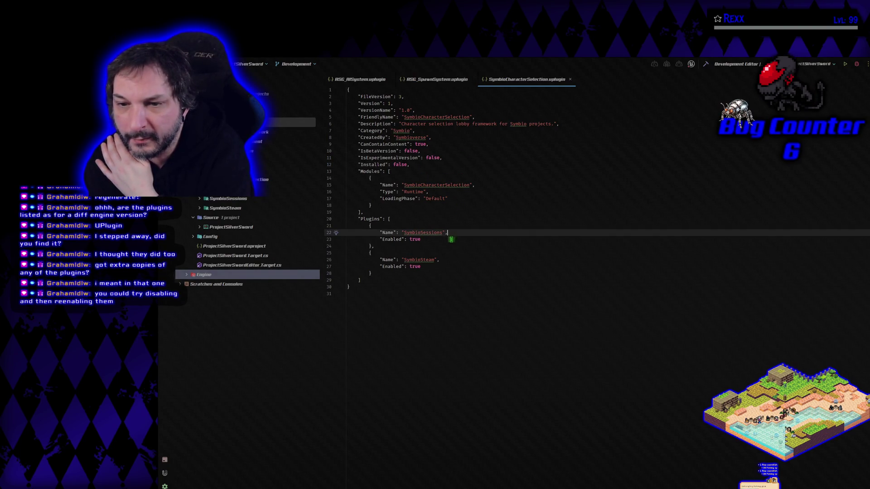
pyautogui.click(453, 262)
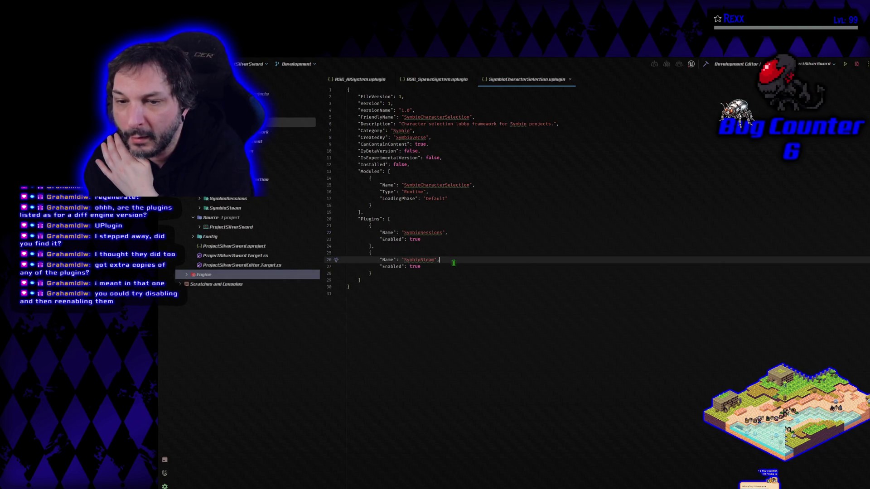
pyautogui.click(455, 198)
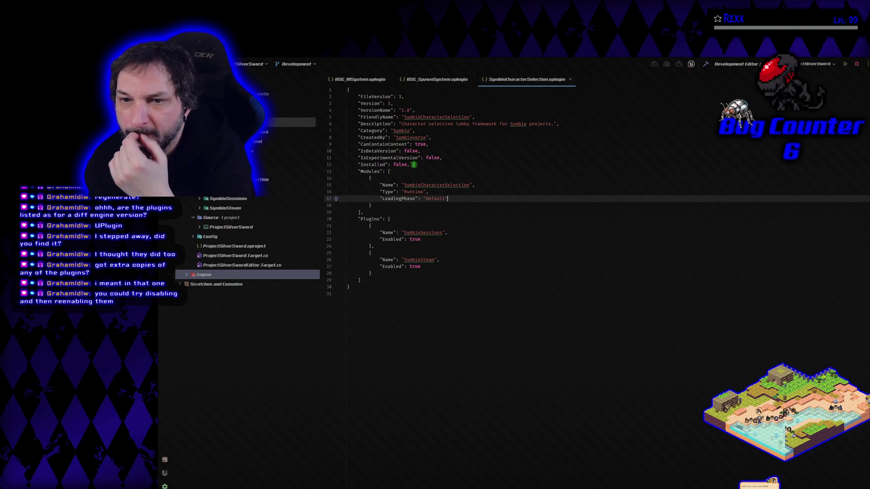
pyautogui.click(435, 79)
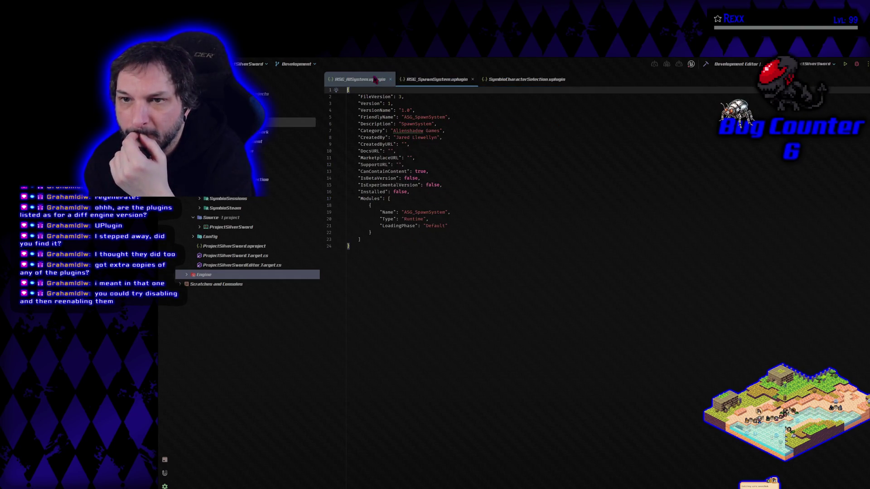
pyautogui.click(371, 80)
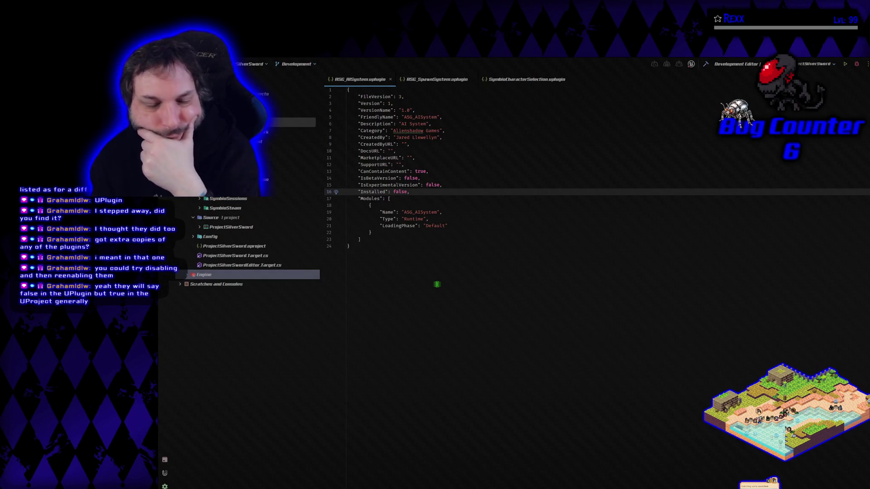
pyautogui.moveTo(599, 66); pyautogui.dragTo(445, 35)
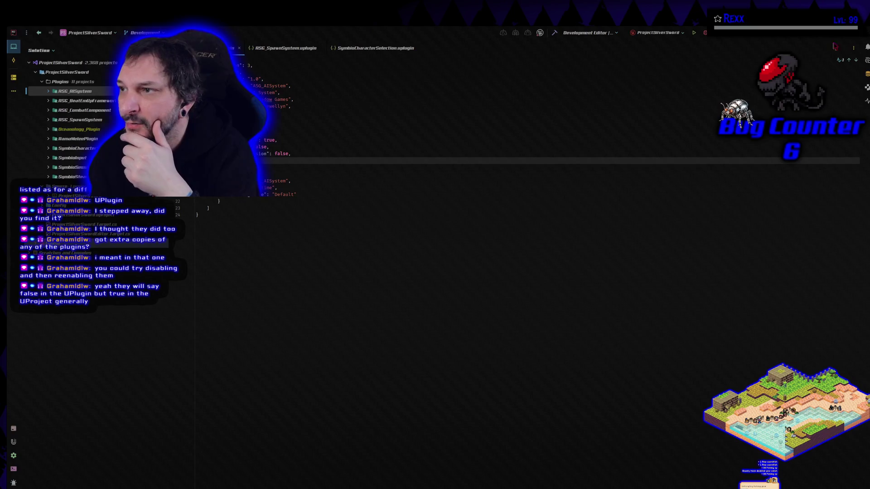
pyautogui.click(550, 7)
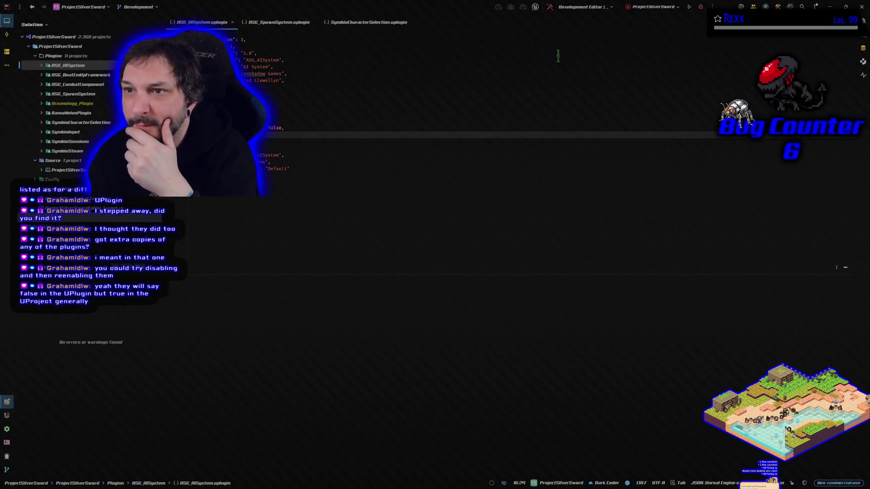
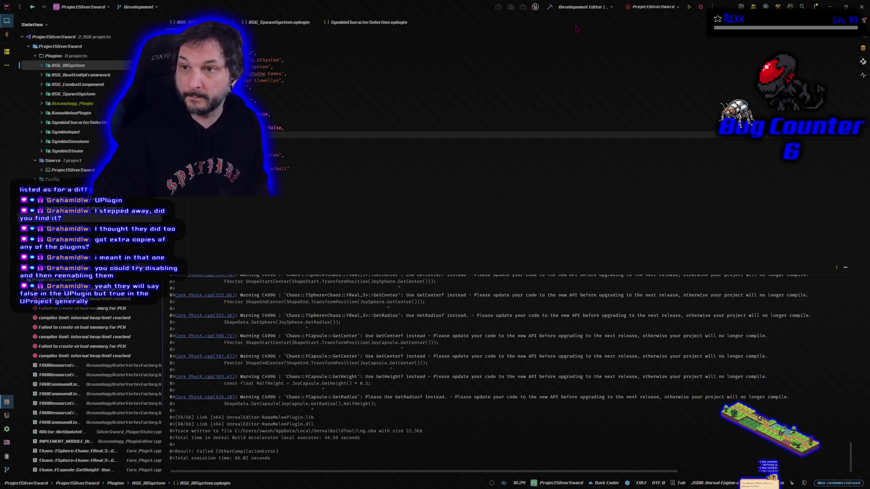
# - Rebuild the project after the failed build and launch the Silver Sword editor under the debugger
pyautogui.hotkey('ctrl', 'shift', 'b')
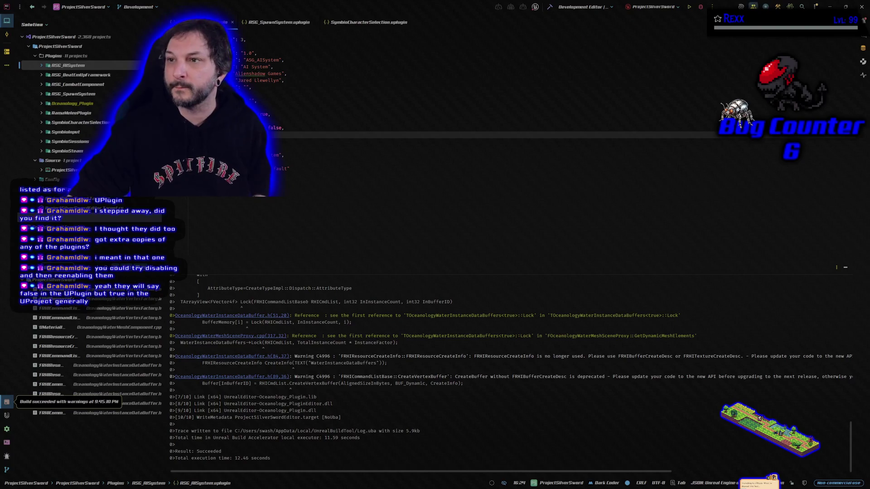
pyautogui.click(701, 7)
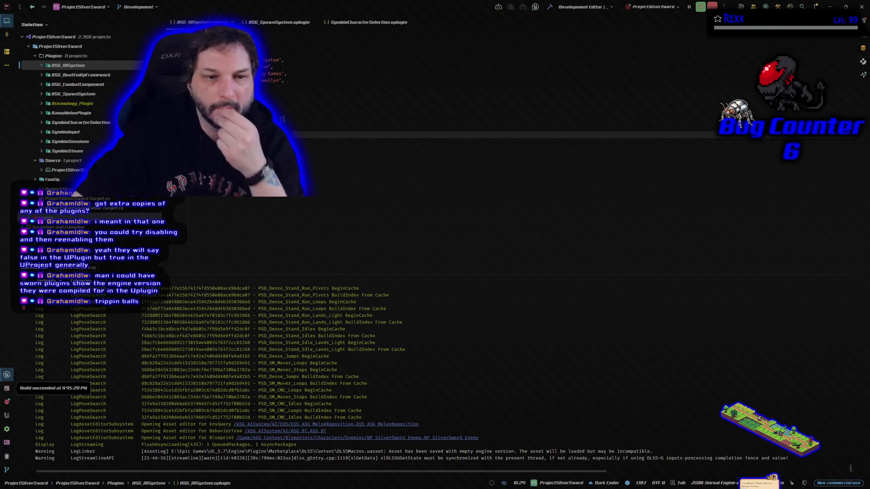
# - Open ProjectSilverSword.uproject and scroll through its Plugins list
pyautogui.press('Return')
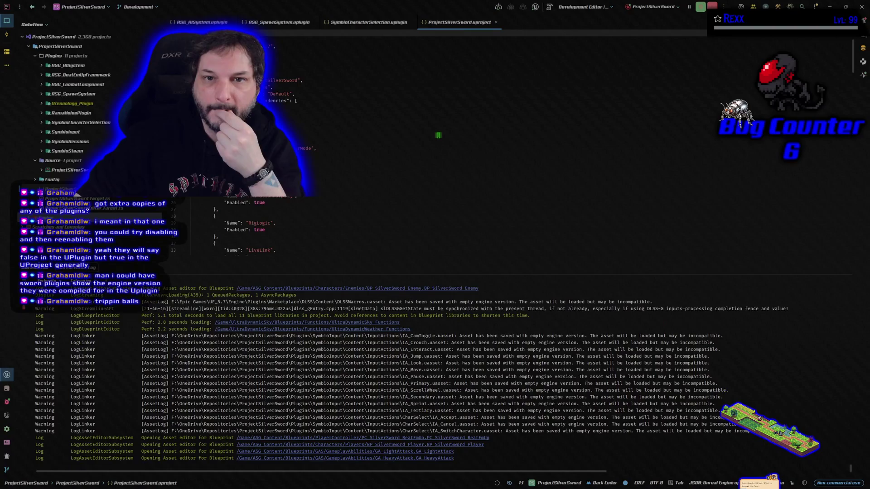
pyautogui.scroll(-6, 438, 135)
pyautogui.scroll(-10, 438, 135)
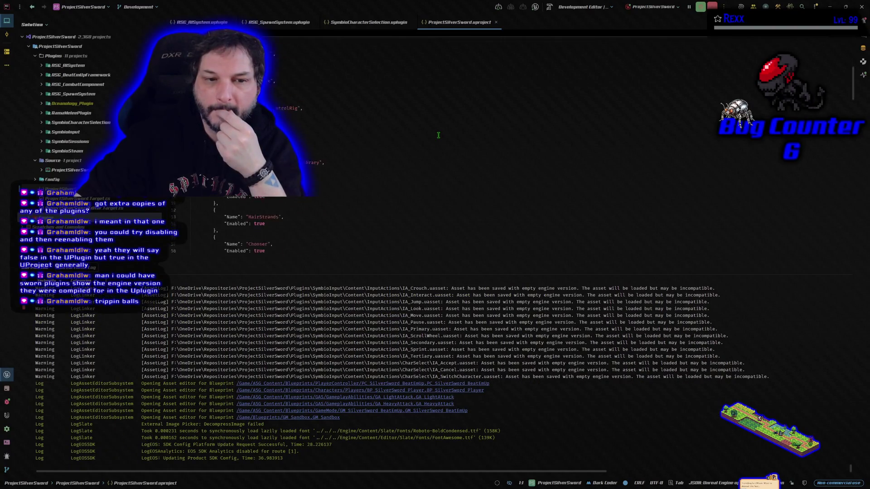
pyautogui.scroll(15, 438, 135)
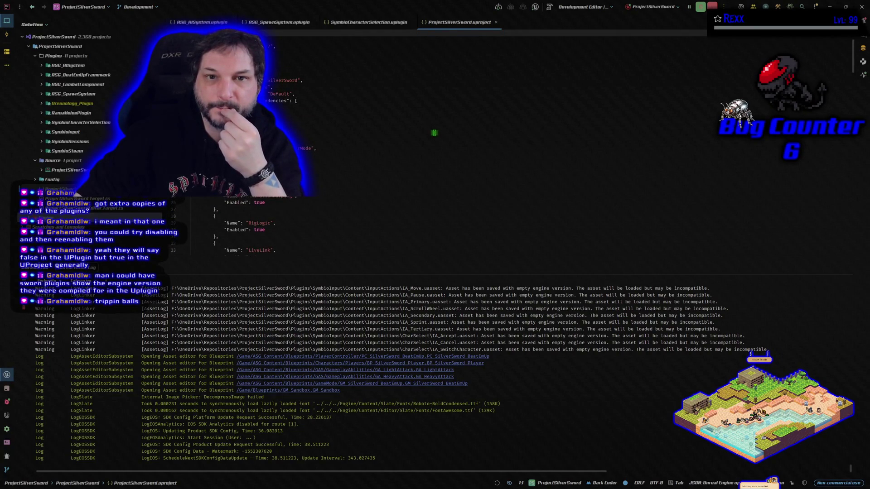
pyautogui.scroll(-8, 435, 133)
pyautogui.scroll(8, 432, 132)
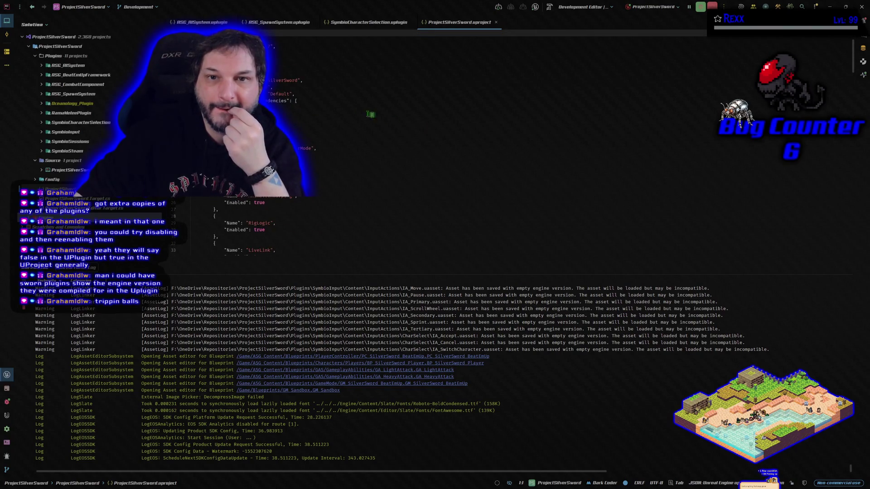
pyautogui.click(286, 45)
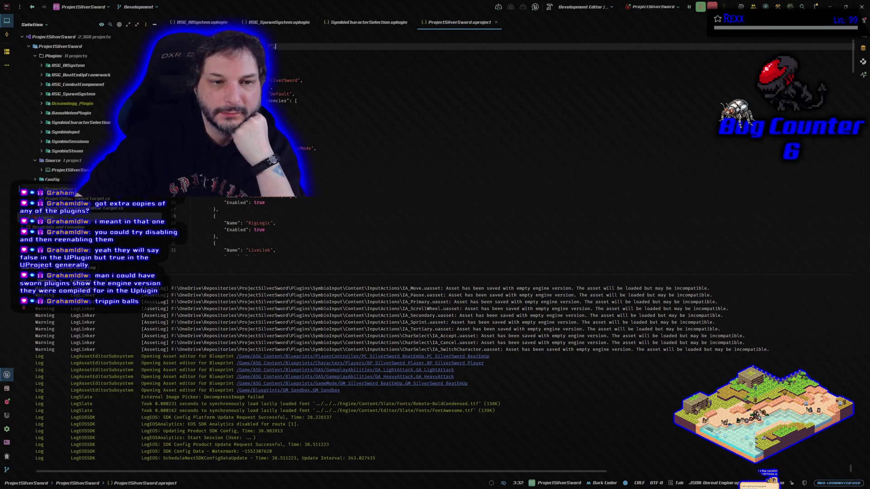
# - Inspect ProjectSilverSword.Build.cs, close it and the .uproject, then switch to Unreal Editor
pyautogui.click(42, 170)
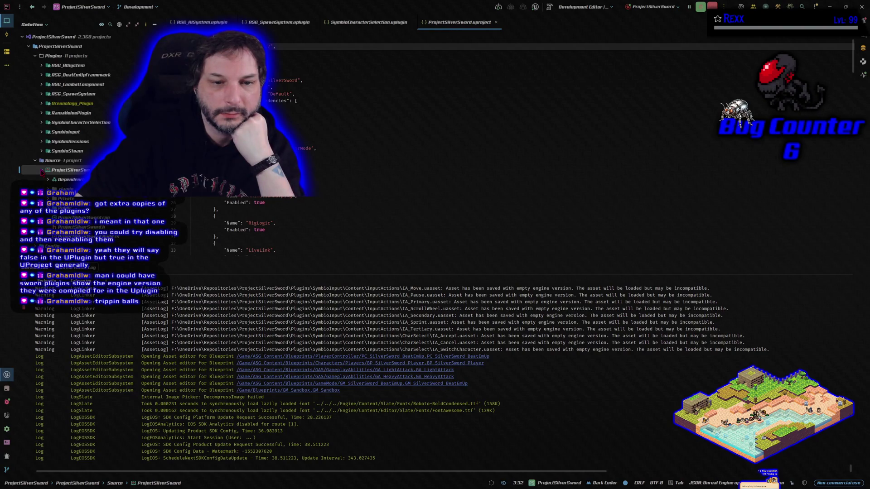
pyautogui.doubleClick(89, 237)
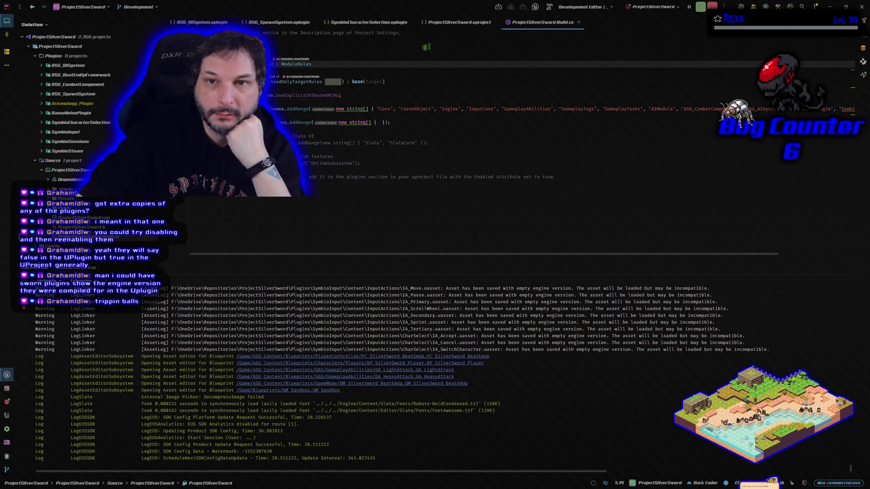
pyautogui.click(579, 21)
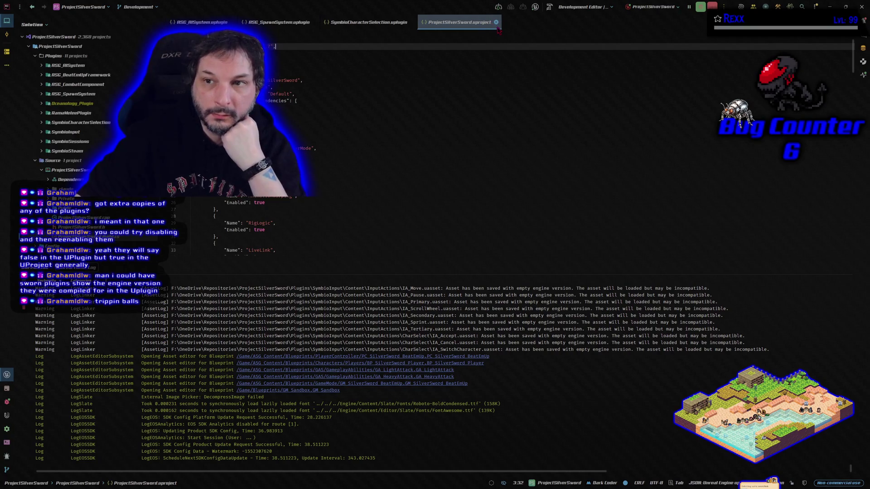
pyautogui.click(497, 23)
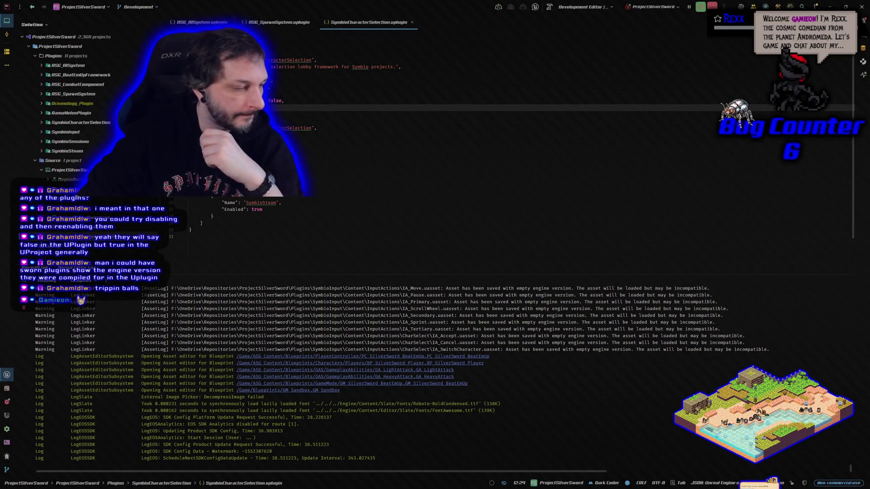
pyautogui.hotkey('alt', 'Tab')
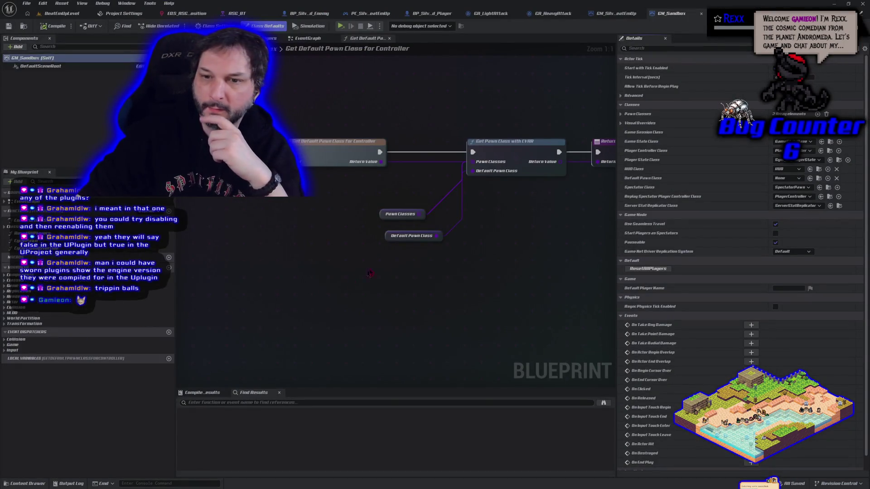
# - Look over the BeatEmUpLevel, GM_SilverSword_BeatEmUp and GM_Sandbox blueprint graphs
pyautogui.click(62, 13)
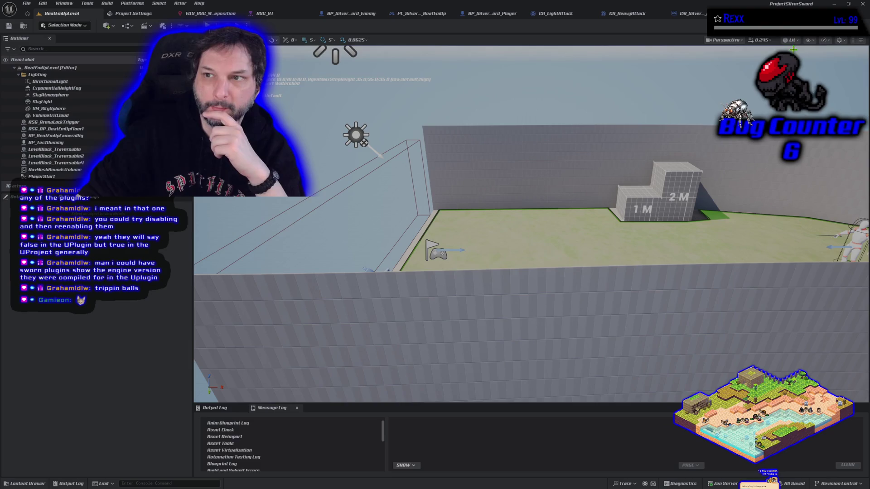
pyautogui.click(698, 13)
pyautogui.moveTo(457, 99)
pyautogui.mouseDown()
pyautogui.moveTo(454, 134)
pyautogui.moveTo(466, 154)
pyautogui.moveTo(411, 155)
pyautogui.mouseUp()
pyautogui.scroll(-2, 466, 154)
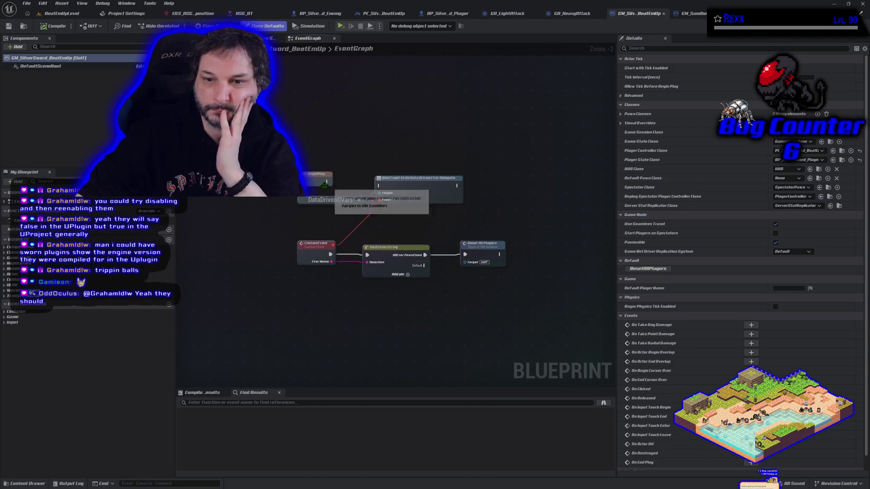
pyautogui.click(696, 13)
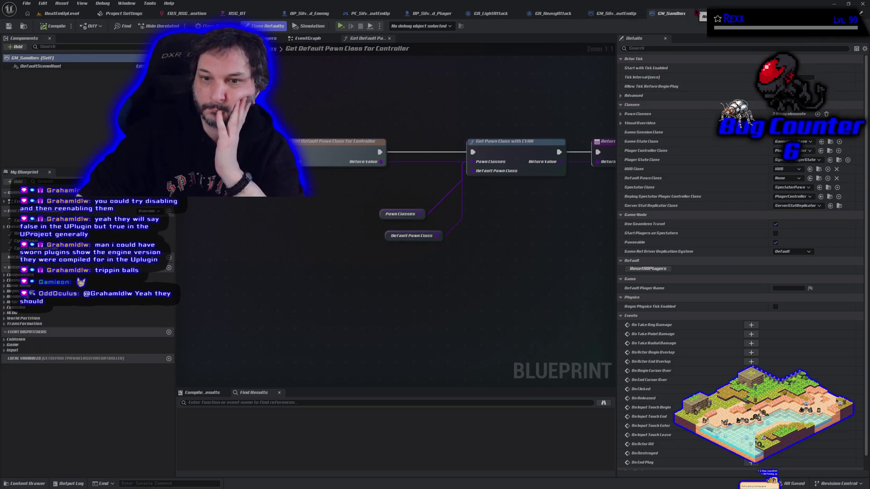
pyautogui.scroll(-4, 422, 176)
pyautogui.click(306, 38)
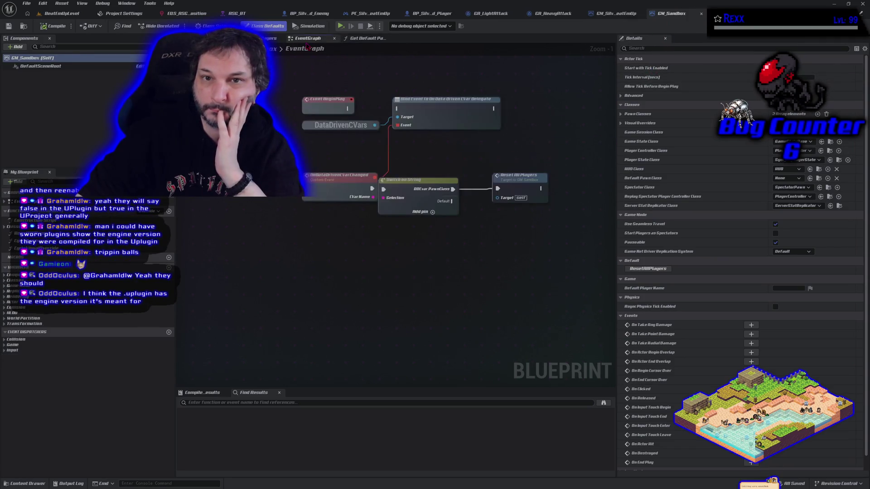
# - Wire BeginPlay to Bind Event in GM_SilverSword_BeatEmUp, compile and save, then minimize Unreal
pyautogui.click(608, 13)
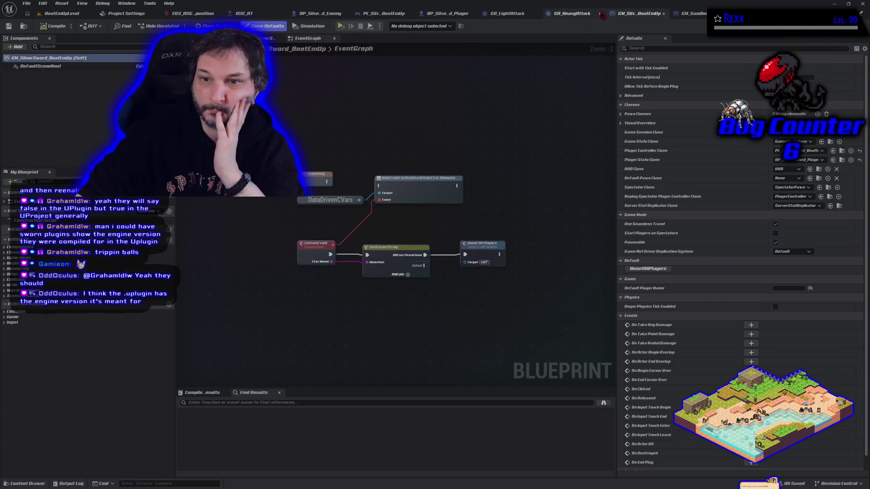
pyautogui.moveTo(326, 181)
pyautogui.mouseDown()
pyautogui.moveTo(426, 187)
pyautogui.moveTo(379, 185)
pyautogui.mouseUp()
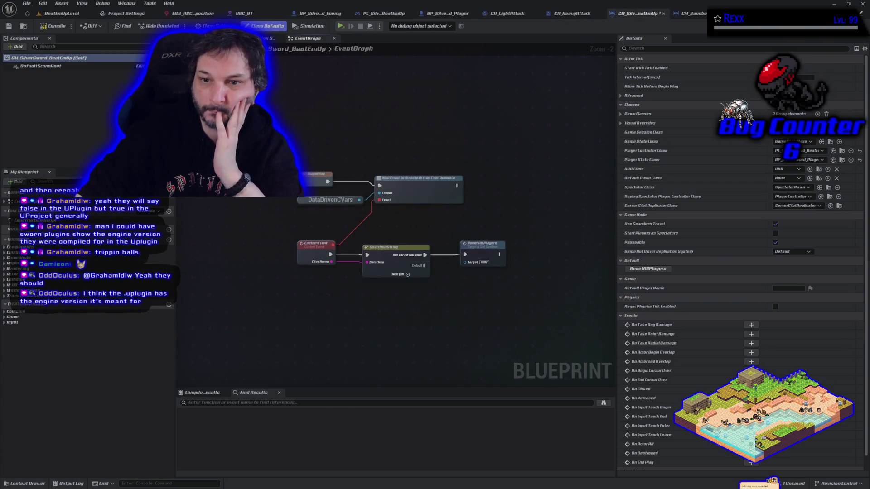
pyautogui.click(55, 26)
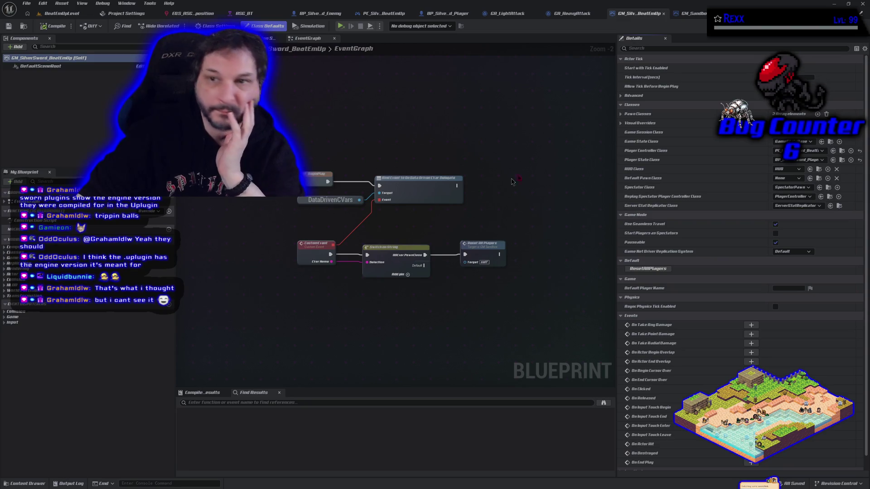
pyautogui.click(836, 4)
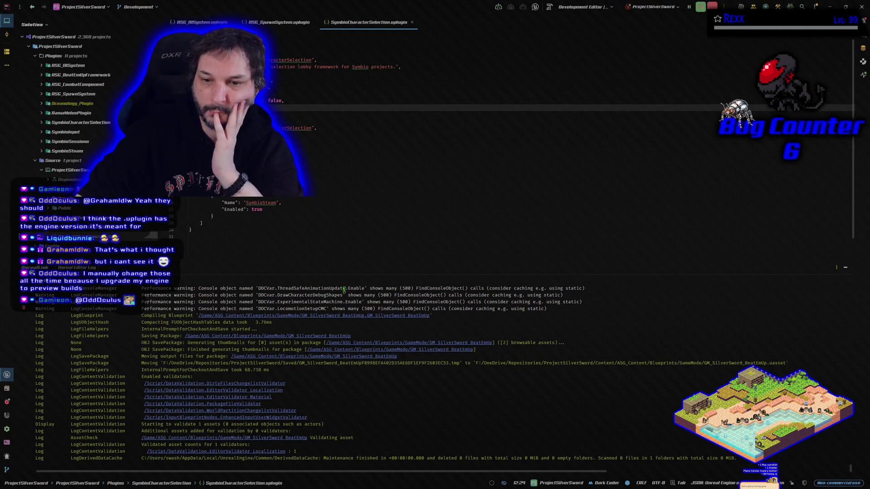
# - Hide the build log, review the ASG_AISystem.uplugin contents, and reposition the Rider window
pyautogui.click(846, 267)
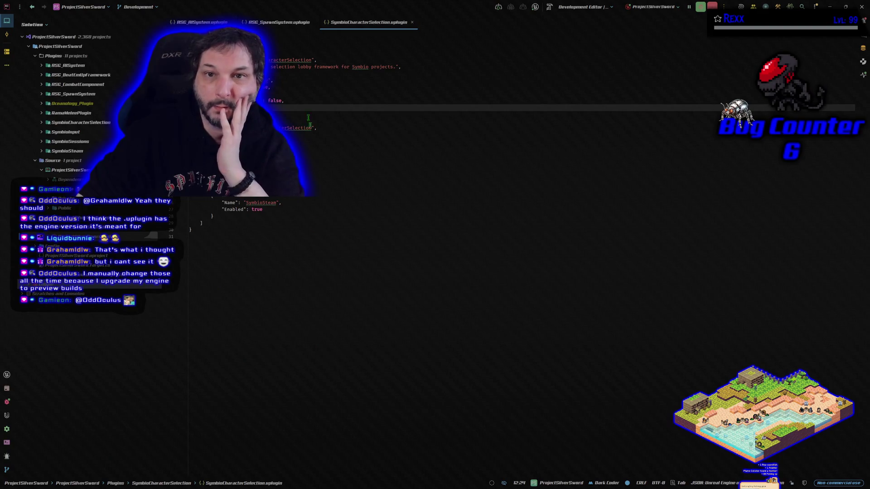
pyautogui.click(199, 22)
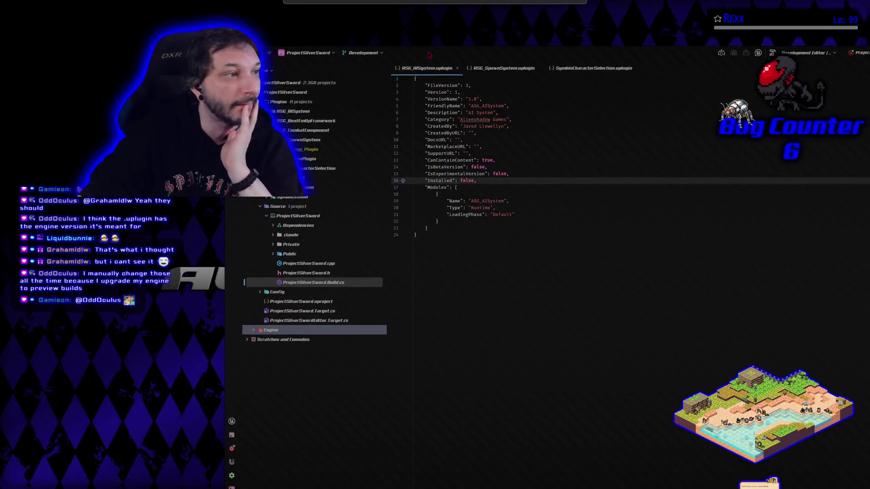
pyautogui.moveTo(543, 296)
pyautogui.mouseDown()
pyautogui.moveTo(539, 254)
pyautogui.moveTo(453, 105)
pyautogui.moveTo(409, 76)
pyautogui.mouseUp()
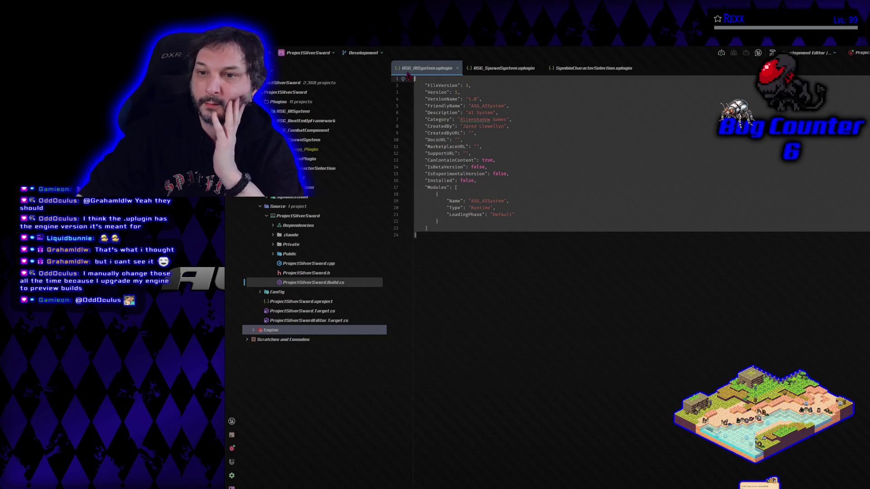
pyautogui.click(487, 311)
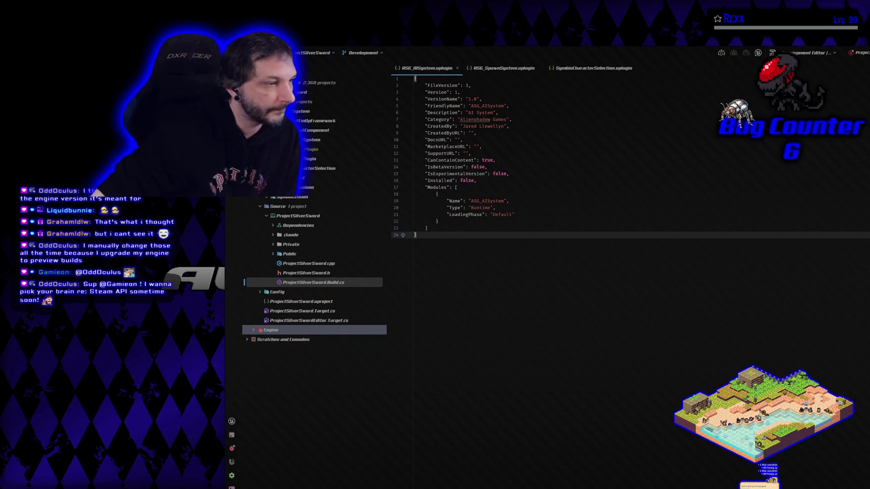
pyautogui.moveTo(579, 55)
pyautogui.mouseDown()
pyautogui.moveTo(431, 17)
pyautogui.moveTo(413, 32)
pyautogui.moveTo(379, 19)
pyautogui.mouseUp()
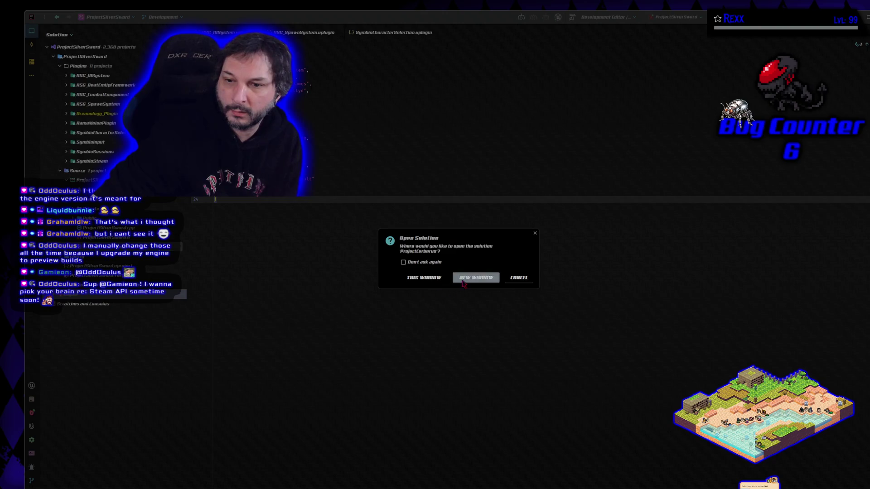
# - Open ProjectCerberus in a new window, open its ASG_AISystem.uplugin, and move the window aside
pyautogui.click(464, 282)
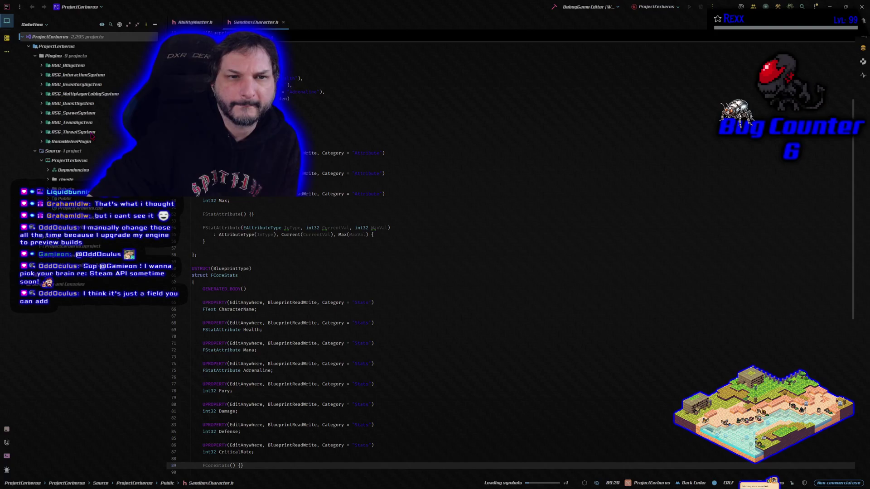
pyautogui.click(63, 65)
pyautogui.click(41, 65)
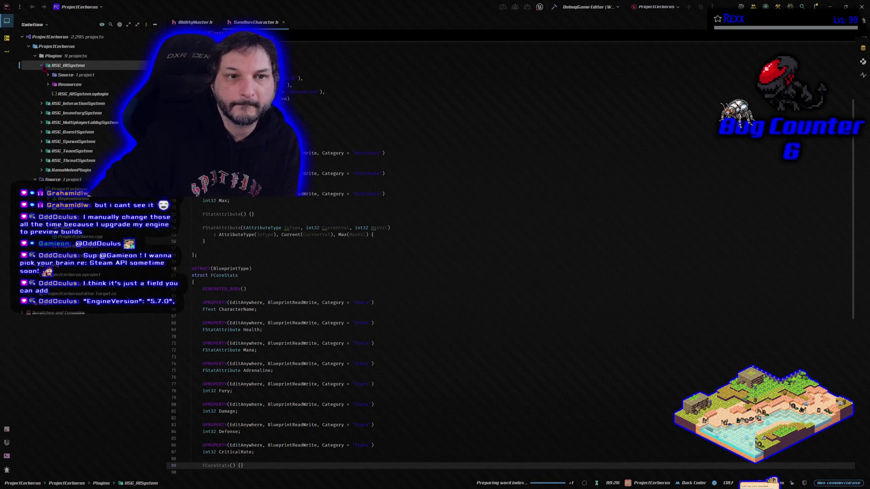
pyautogui.doubleClick(63, 95)
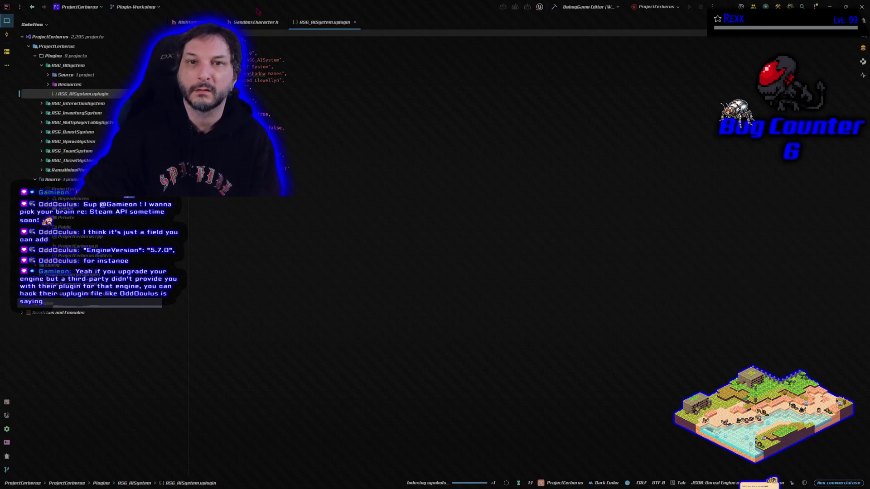
pyautogui.moveTo(257, 12); pyautogui.dragTo(393, 82)
pyautogui.moveTo(408, 62)
pyautogui.mouseDown()
pyautogui.moveTo(450, 106)
pyautogui.moveTo(445, 193)
pyautogui.moveTo(416, 203)
pyautogui.moveTo(388, 49)
pyautogui.moveTo(359, 58)
pyautogui.moveTo(224, 58)
pyautogui.moveTo(275, 42)
pyautogui.mouseUp()
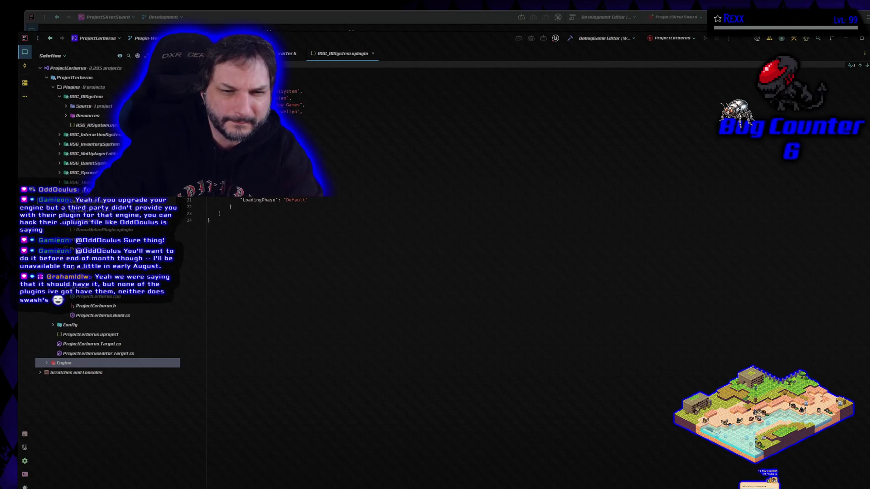
# - Open RamaMeleePlugin.uplugin in ProjectCerberus and arrange both Rider windows side by side to compare
pyautogui.doubleClick(104, 230)
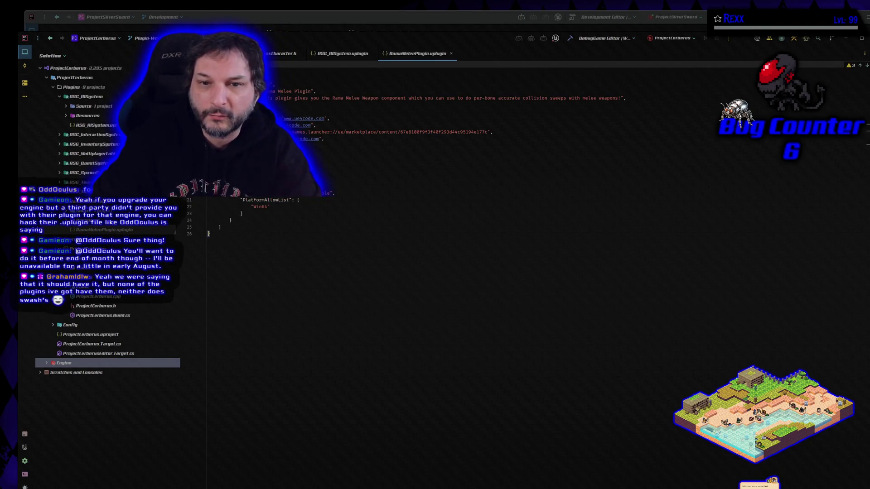
pyautogui.click(327, 146)
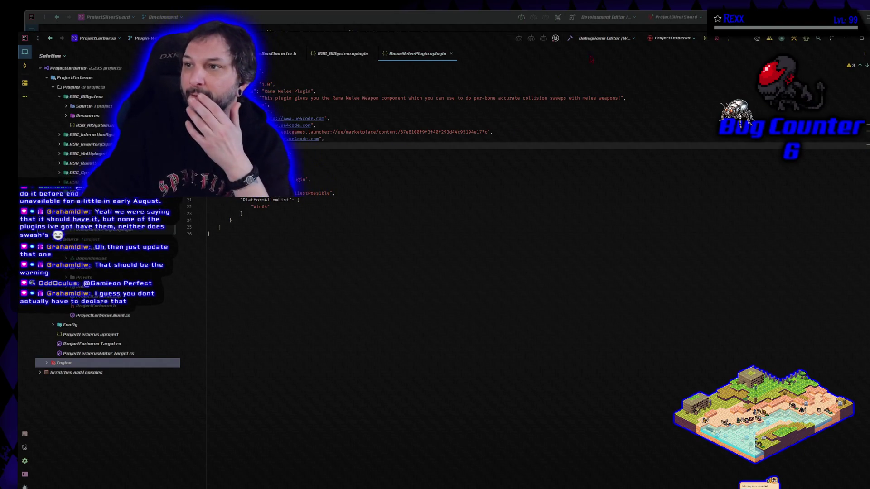
pyautogui.hotkey('alt', 'Tab')
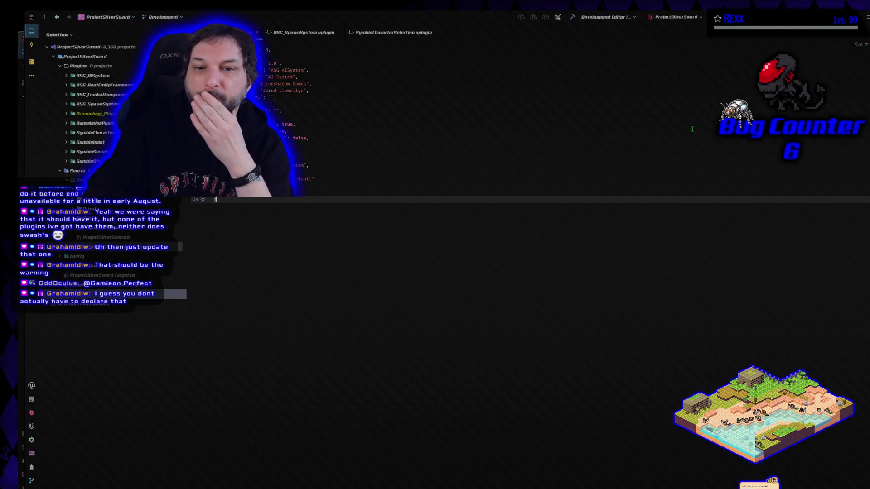
pyautogui.moveTo(467, 18); pyautogui.dragTo(585, 137)
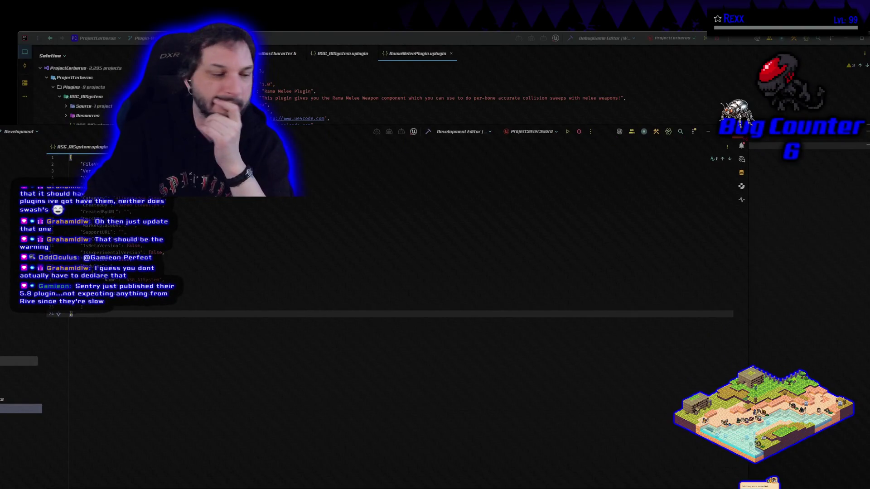
pyautogui.hotkey('alt', 'Tab')
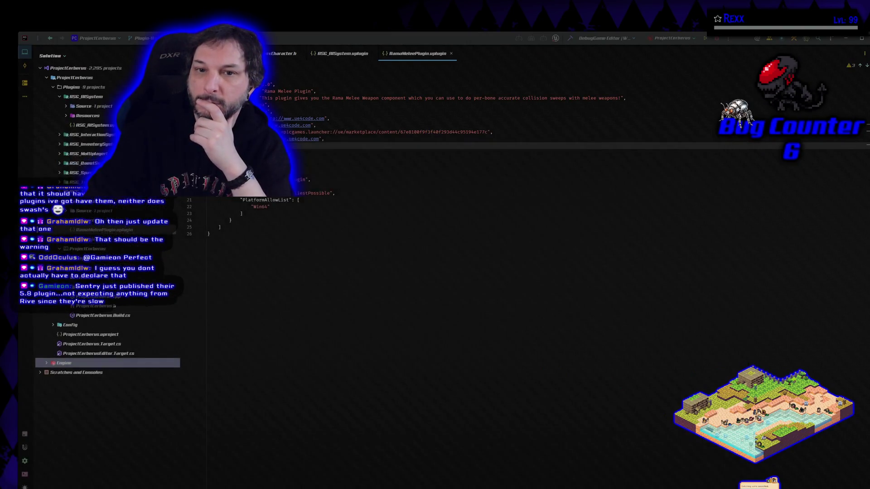
pyautogui.click(442, 46)
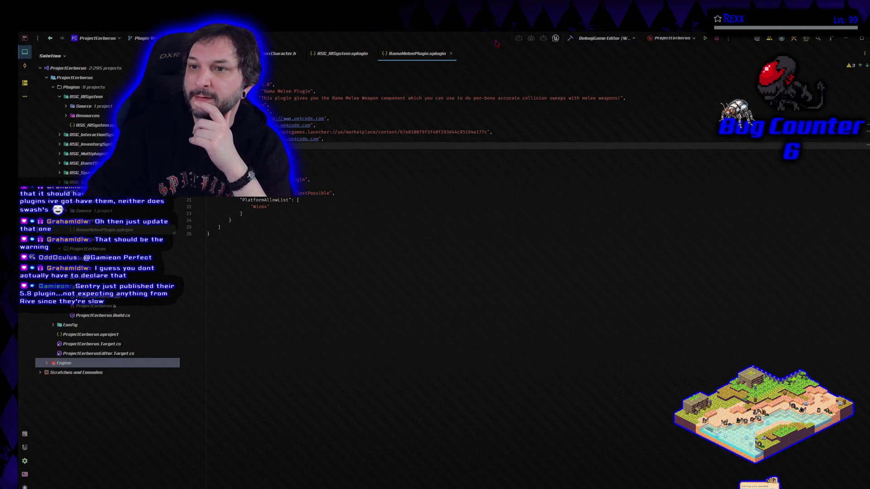
pyautogui.moveTo(442, 46); pyautogui.dragTo(335, 40)
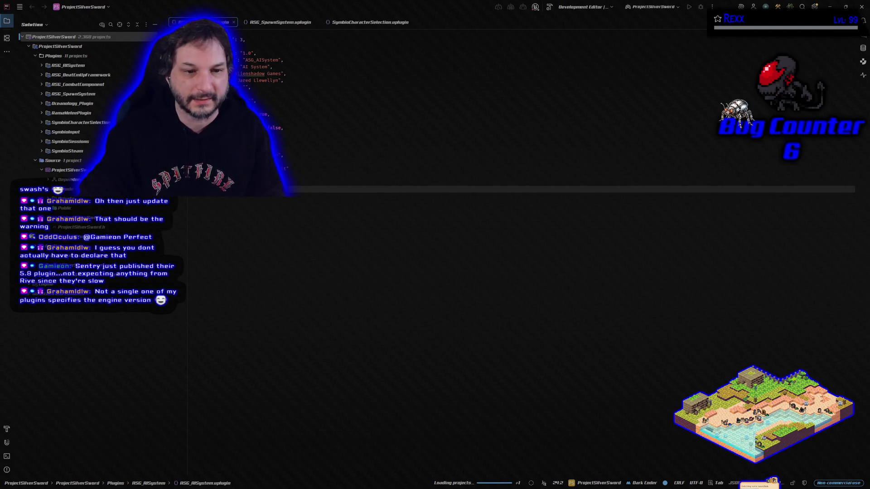
# - Open Plugins > RamaMeleePlugin > RamaMeleePlugin.uplugin in ProjectSilverSword and compare it with SymbioCharacterSelection.uplugin
pyautogui.click(44, 116)
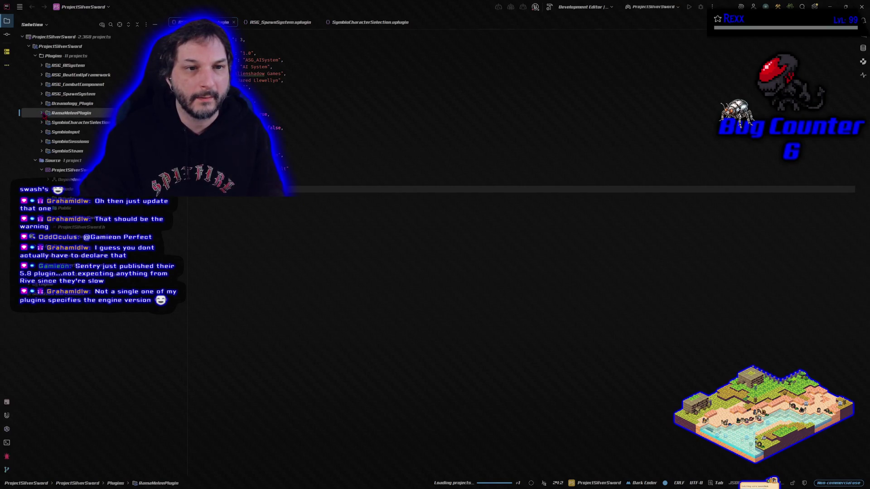
pyautogui.click(43, 115)
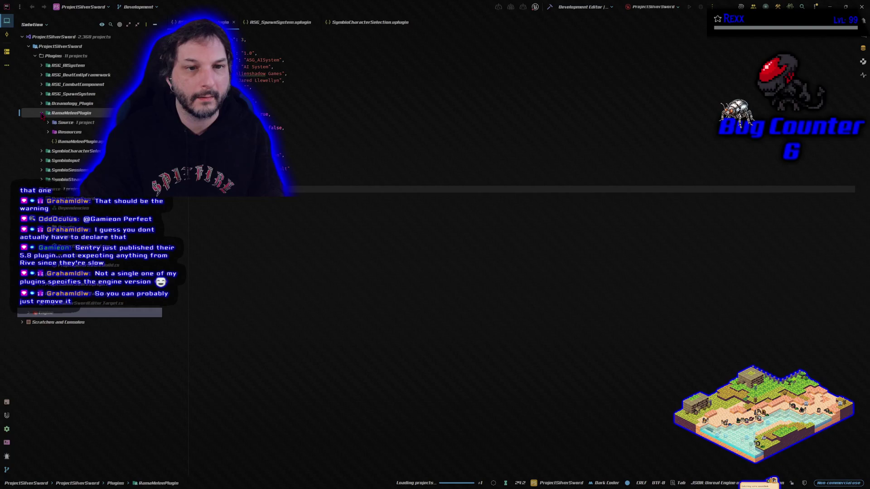
pyautogui.doubleClick(75, 141)
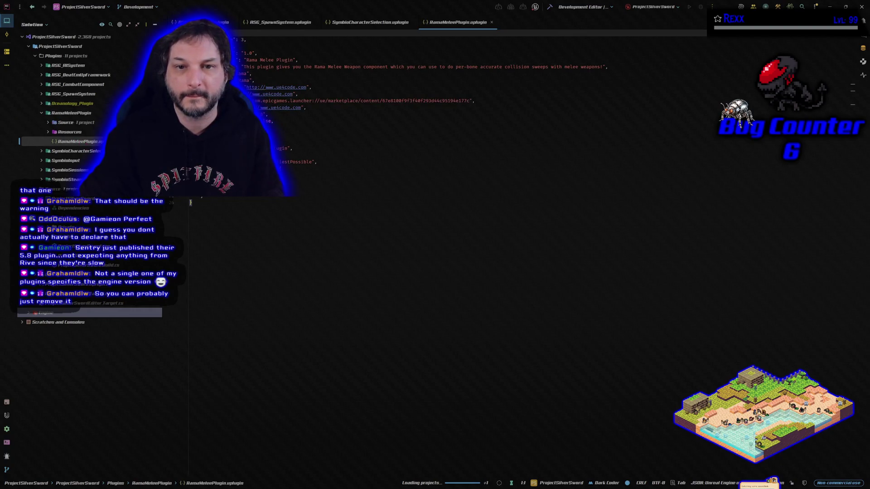
pyautogui.click(272, 112)
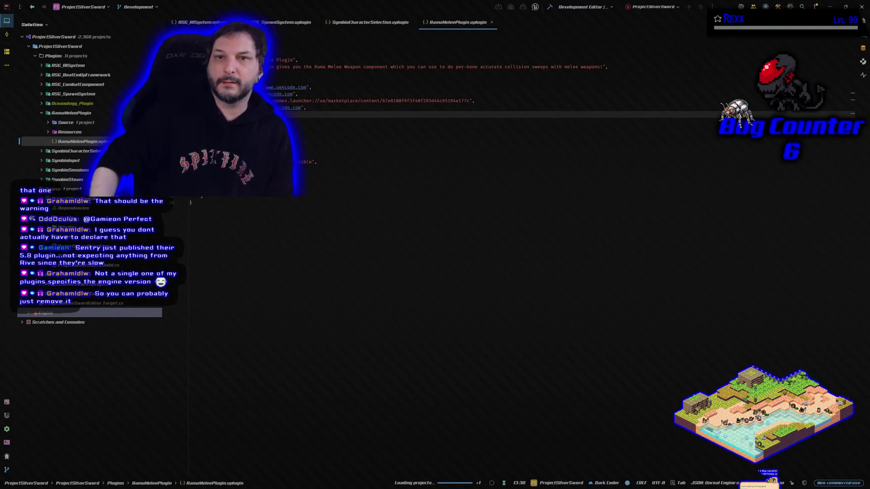
pyautogui.click(369, 26)
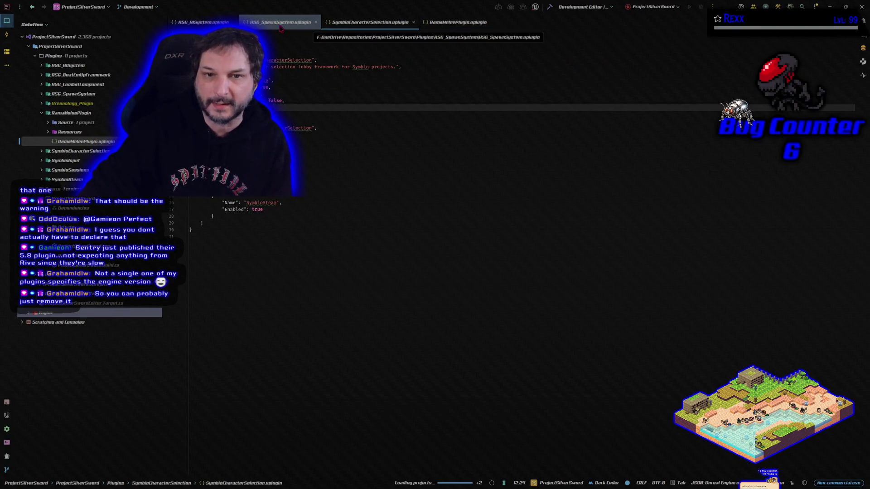
pyautogui.click(450, 26)
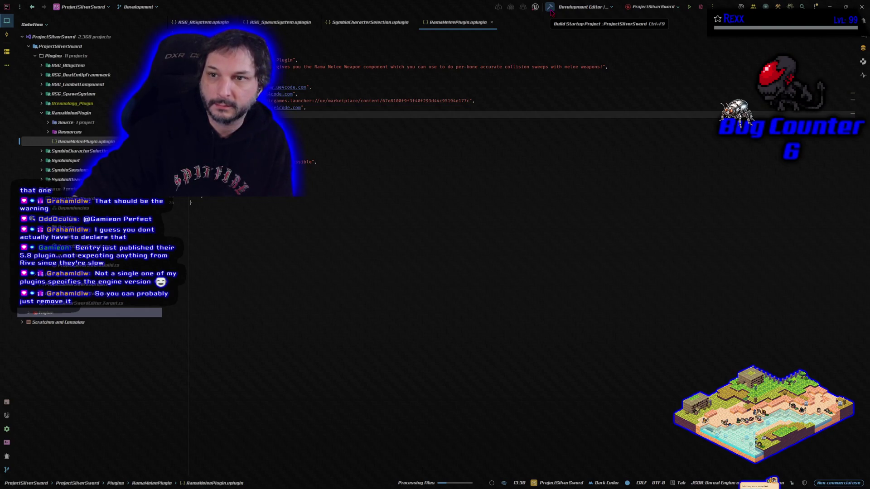
# - Build the ProjectSilverSword Development Editor and launch it under the debugger
pyautogui.click(551, 11)
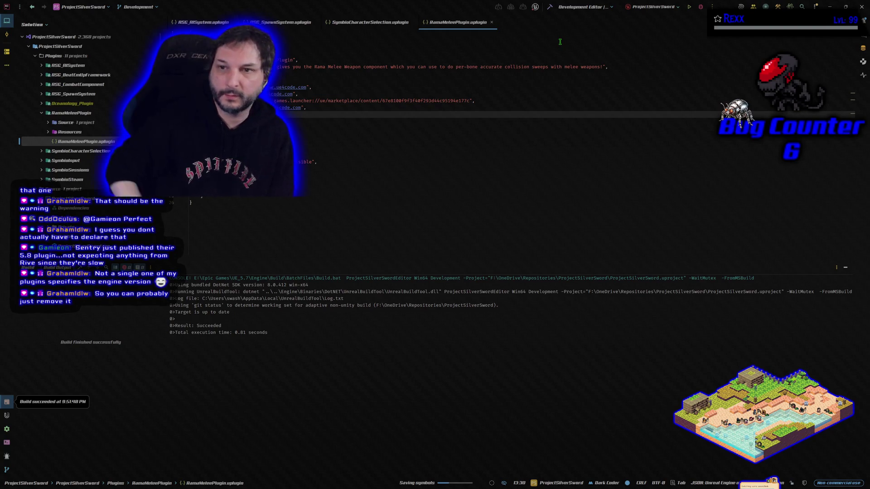
pyautogui.click(700, 6)
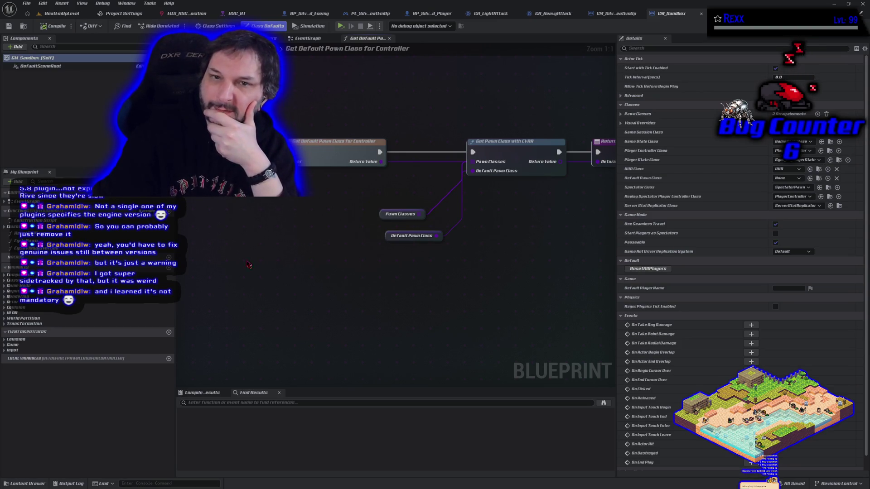
# - Close Unreal Editor from the BeatEmUpLevel tab and bring up GitHub Desktop
pyautogui.click(62, 13)
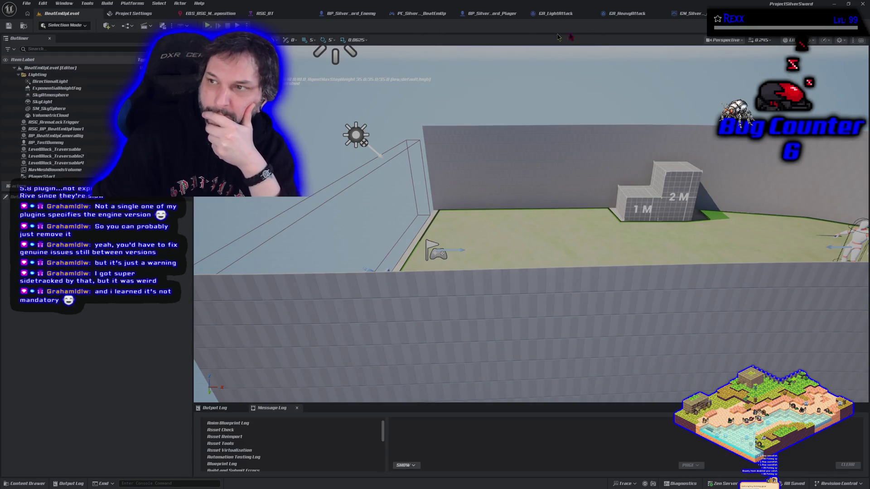
pyautogui.click(863, 4)
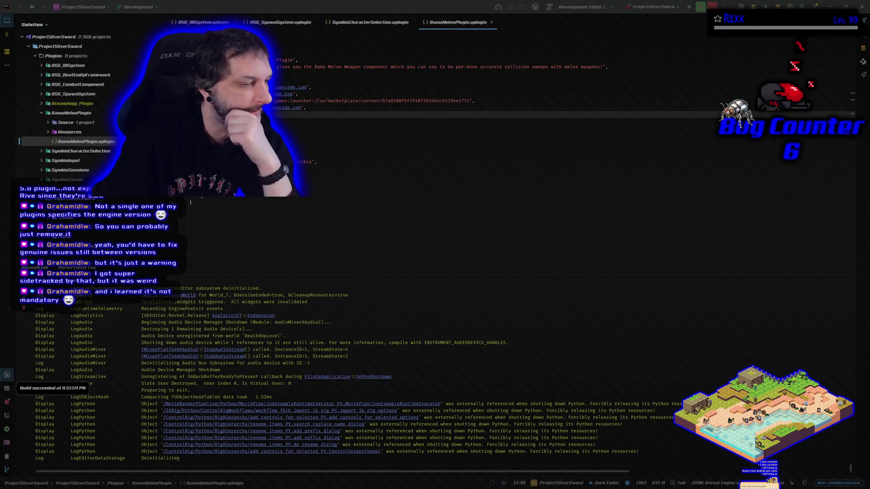
pyautogui.hotkey('alt', 'Tab')
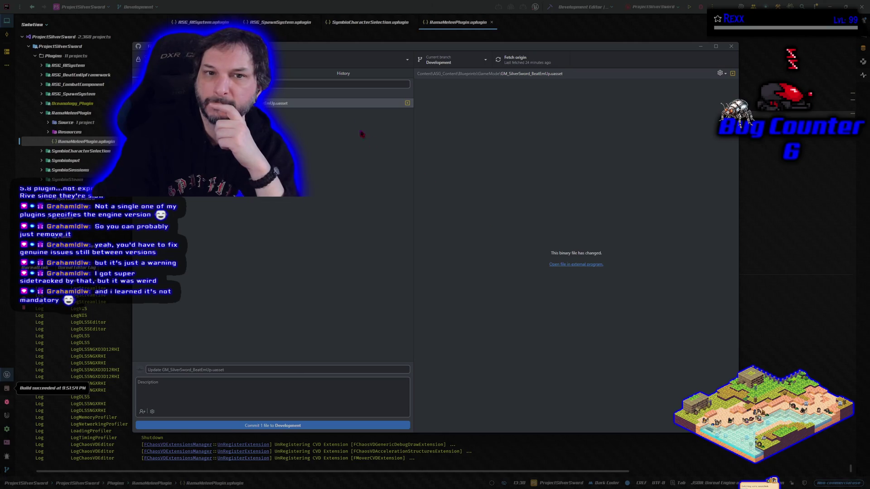
# - Check the commit history and pending GM_SilverSword_BeatEmUp.uasset change, then minimize GitHub Desktop
pyautogui.click(319, 77)
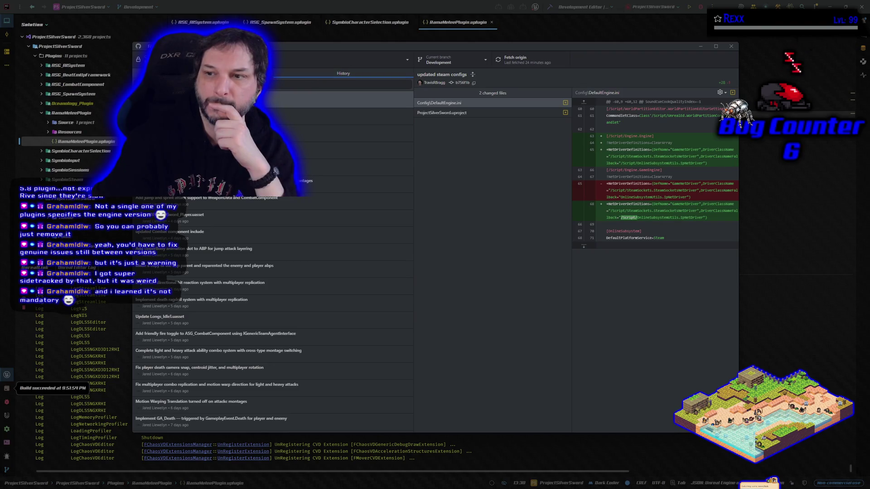
pyautogui.hotkey('ctrl', '1')
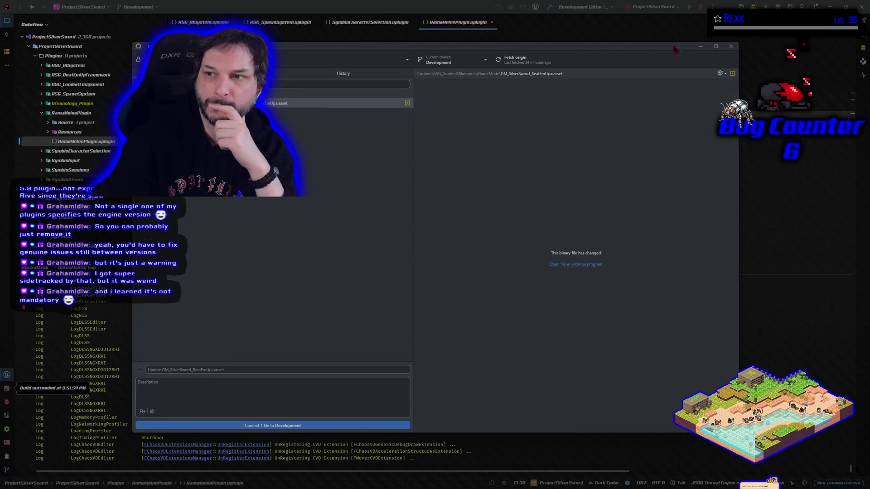
pyautogui.click(697, 48)
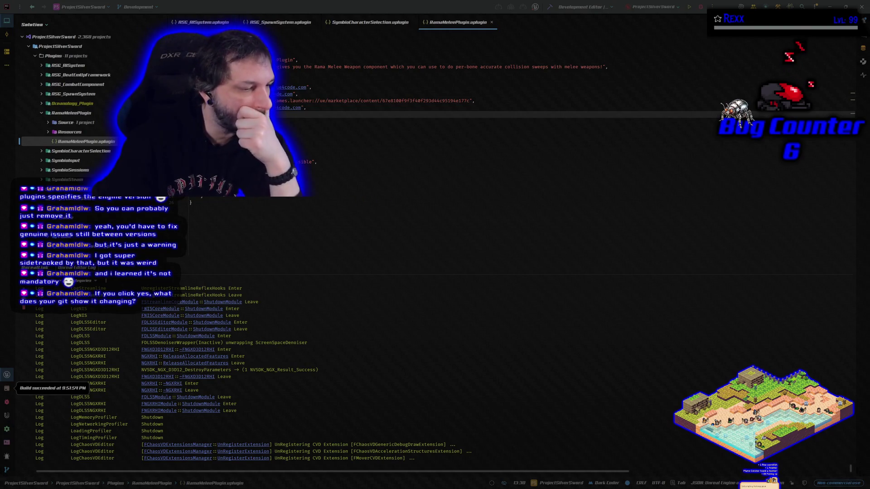
# - Build ProjectSilverSword with Ctrl+Shift+B and start debugging, minimizing GitHub Desktop when it appears
pyautogui.click(462, 7)
pyautogui.hotkey('ctrl', 'shift', 'b')
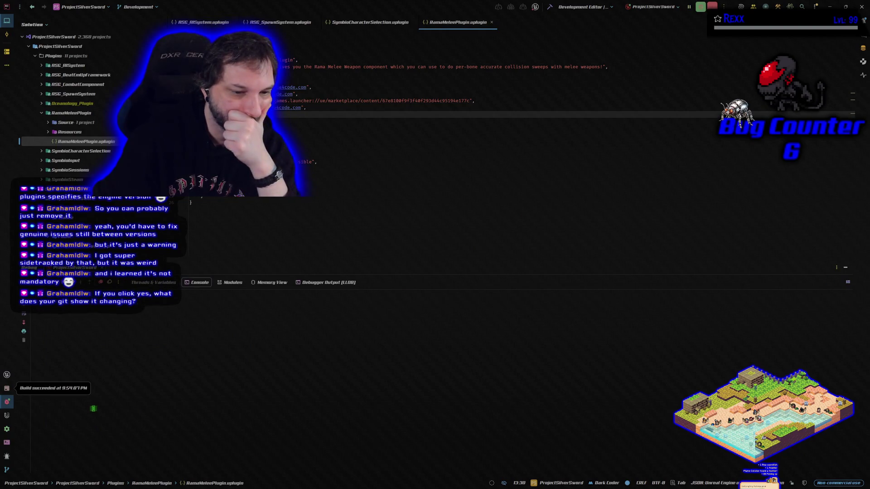
pyautogui.hotkey('alt', 'Tab')
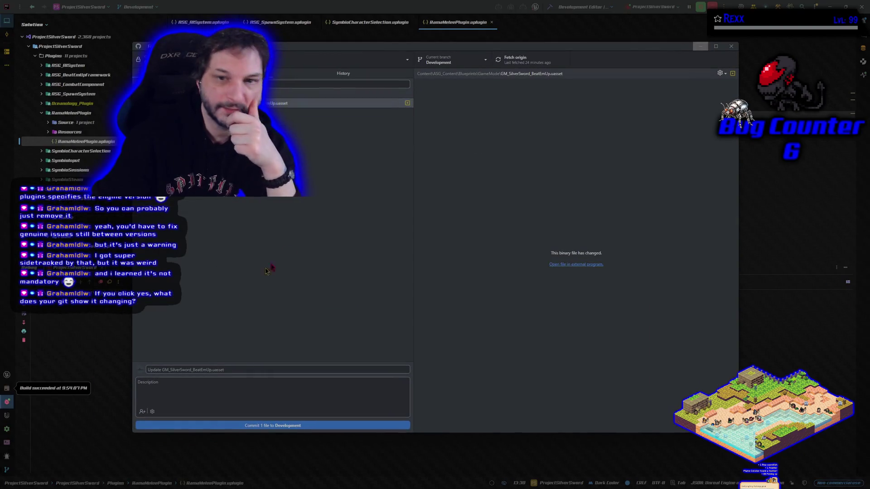
pyautogui.click(701, 47)
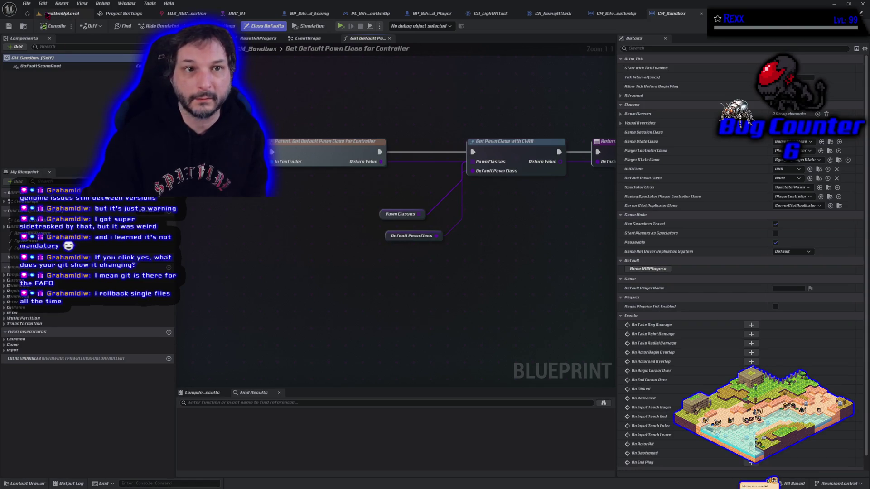
# - Switch to BeatEmUpLevel, open and close Project Settings, quit Unreal Editor, and relaunch it from Rider
pyautogui.click(59, 13)
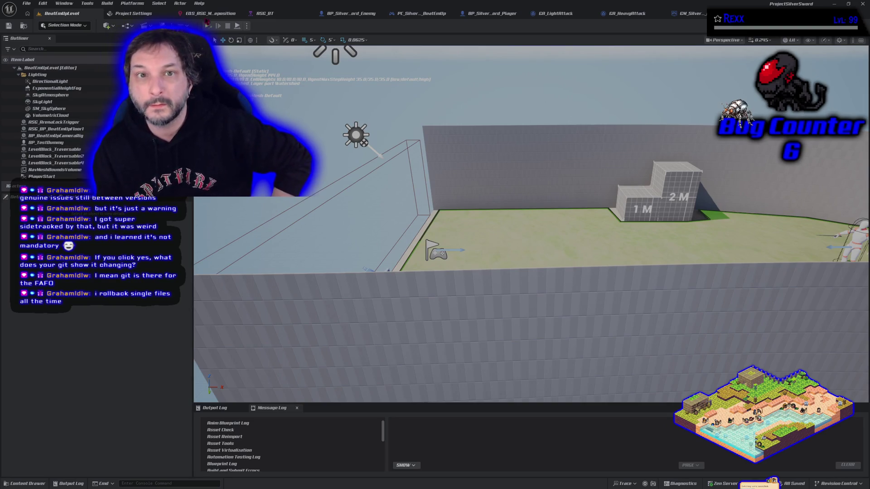
pyautogui.click(142, 13)
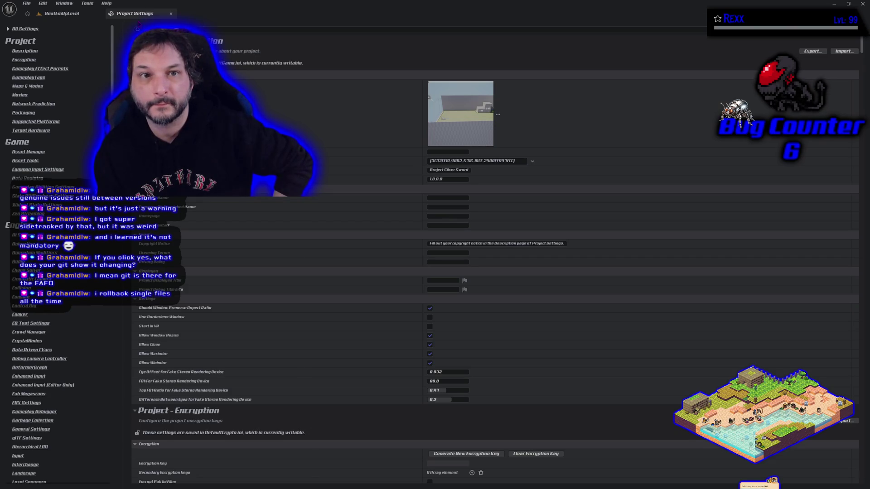
pyautogui.middleClick(135, 17)
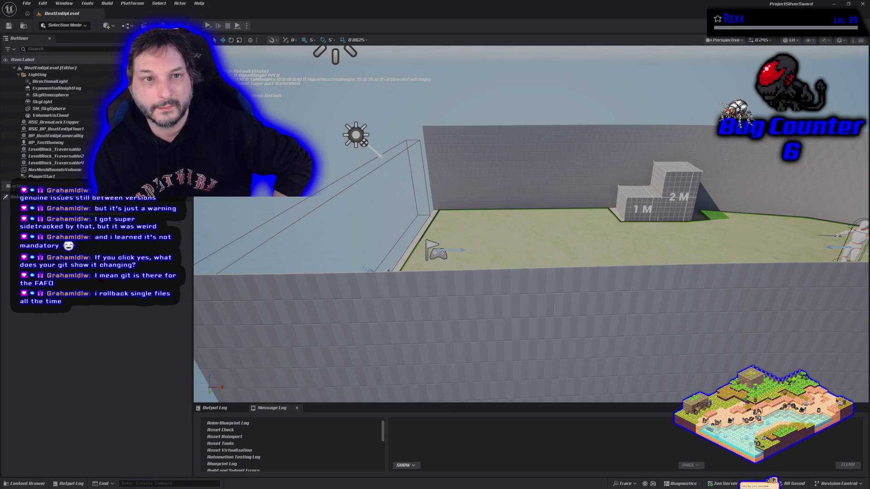
pyautogui.click(862, 3)
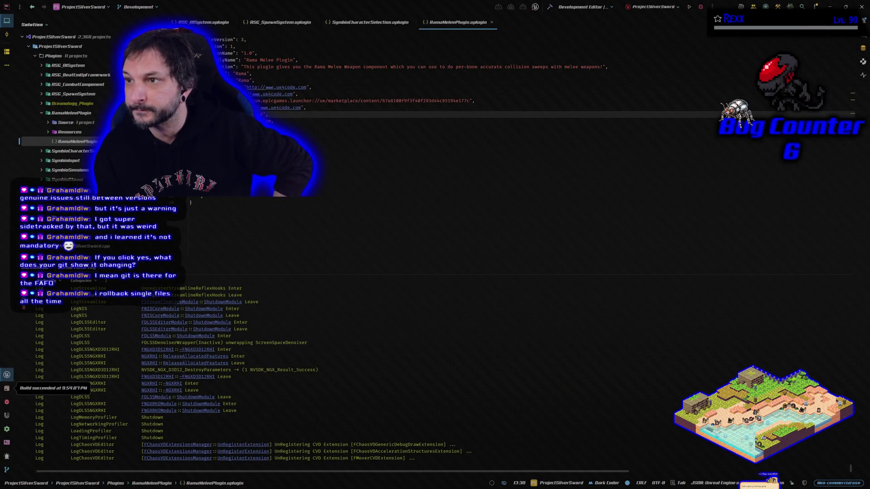
pyautogui.click(701, 7)
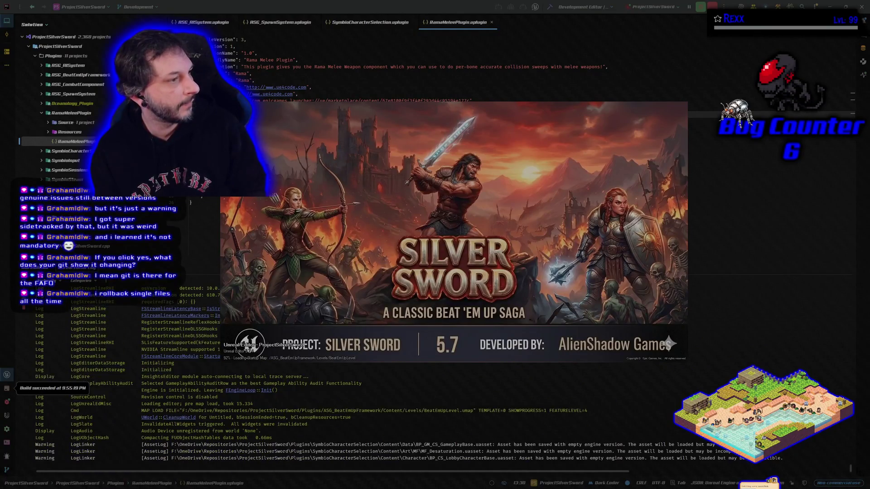
# - Move the loading splash aside, update the out-of-date ProjectSilverSword project file, and switch to GitHub Desktop
pyautogui.moveTo(376, 222); pyautogui.dragTo(411, 231)
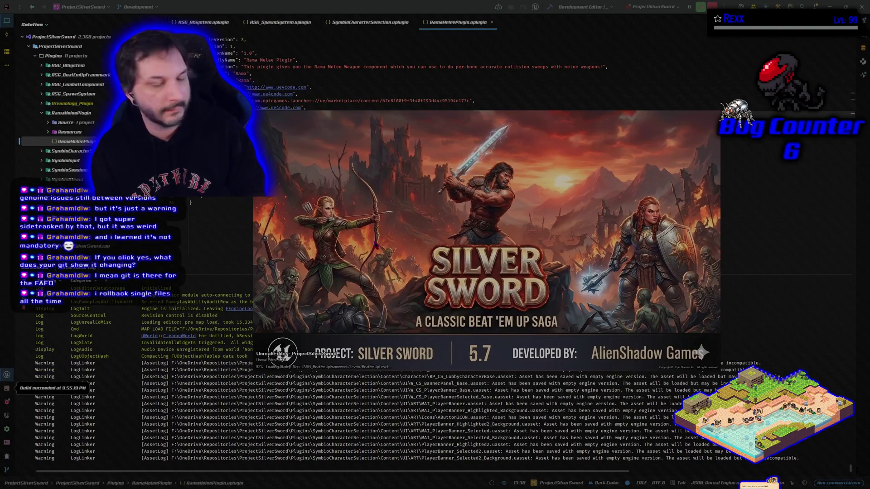
pyautogui.moveTo(470, 231); pyautogui.dragTo(454, 245)
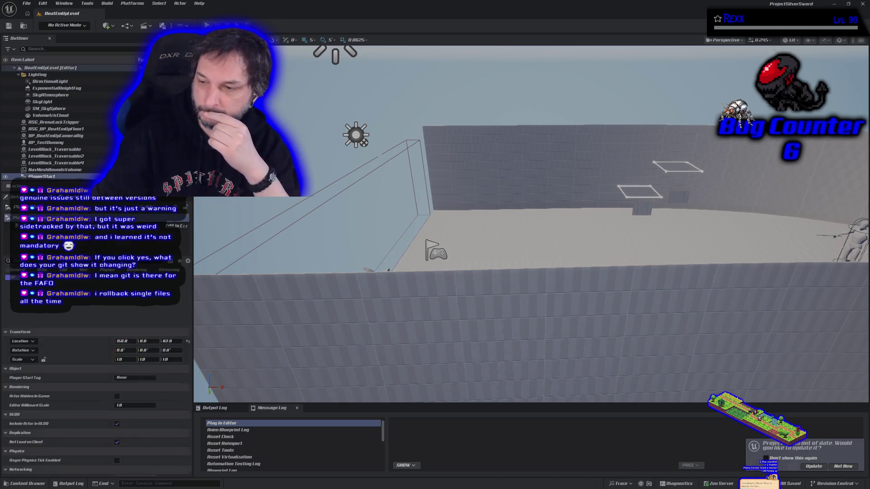
pyautogui.click(808, 464)
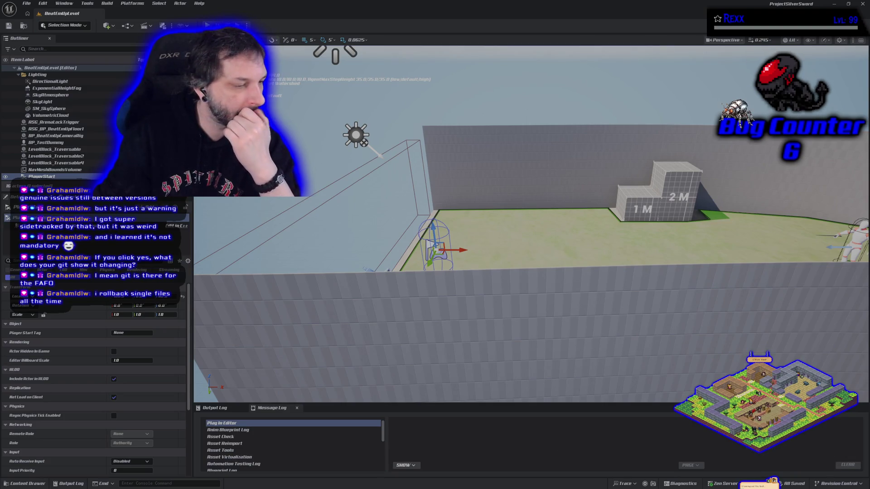
pyautogui.hotkey('alt', 'Tab')
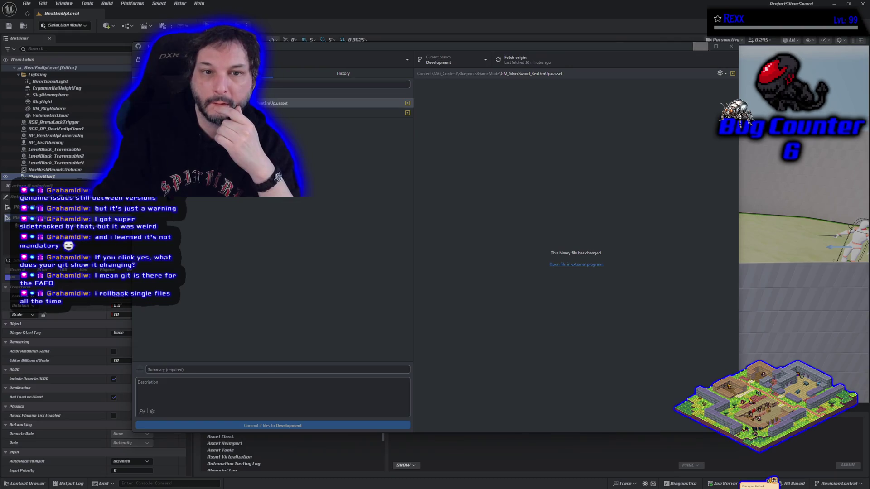
# - Inspect the ProjectSilverSword.uproject diff, selecting SymbioSteam's added Enabled and Win64 lines, then return to Unreal
pyautogui.click(295, 112)
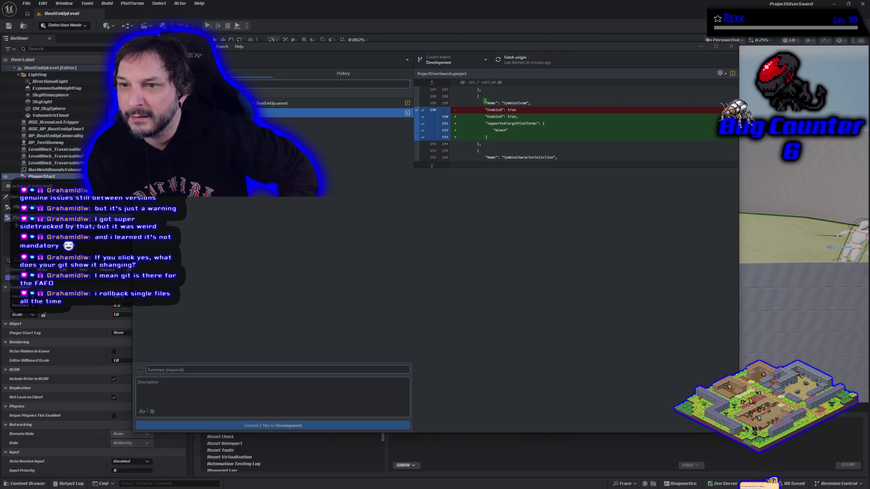
pyautogui.moveTo(485, 103)
pyautogui.mouseDown()
pyautogui.moveTo(518, 103)
pyautogui.moveTo(499, 127)
pyautogui.moveTo(530, 130)
pyautogui.moveTo(516, 127)
pyautogui.mouseUp()
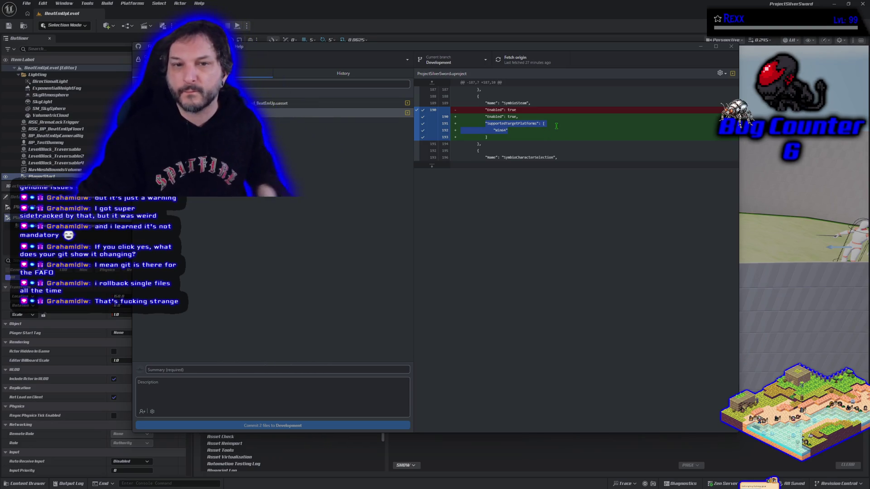
pyautogui.click(523, 130)
pyautogui.moveTo(489, 105); pyautogui.dragTo(522, 134)
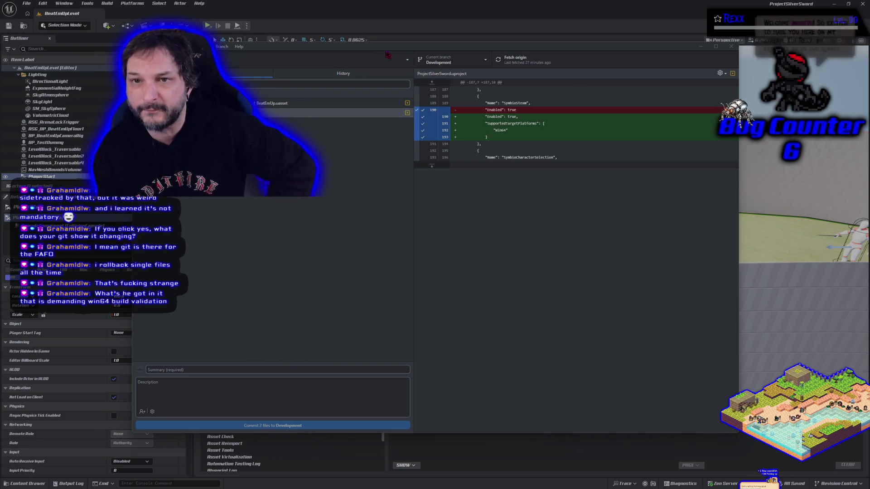
pyautogui.moveTo(376, 49)
pyautogui.mouseDown()
pyautogui.moveTo(380, 96)
pyautogui.moveTo(368, 79)
pyautogui.mouseUp()
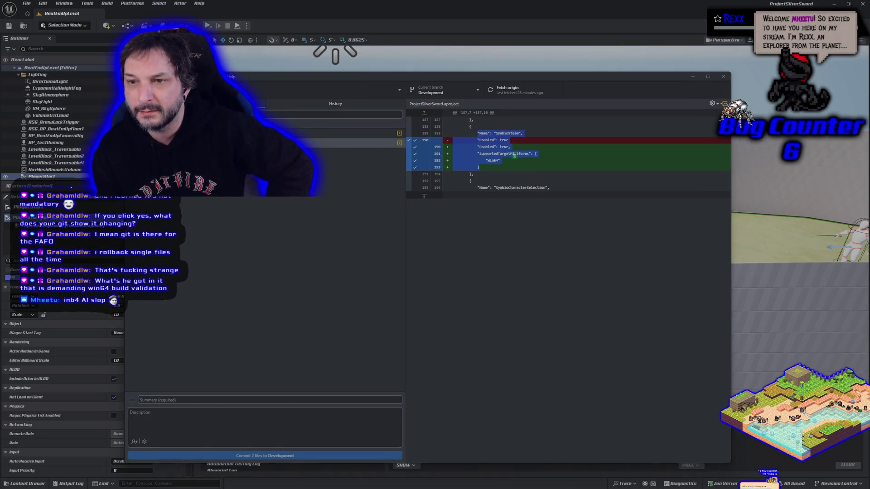
pyautogui.moveTo(513, 161); pyautogui.dragTo(467, 146)
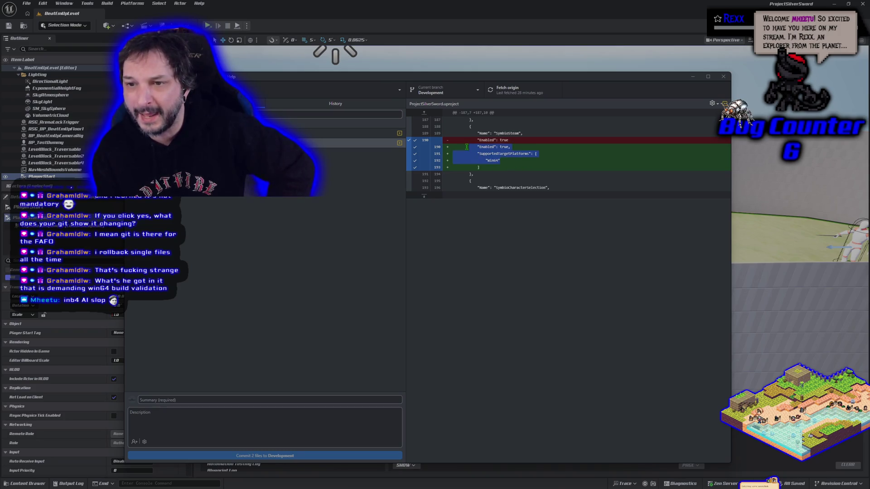
pyautogui.hotkey('alt', 'Tab')
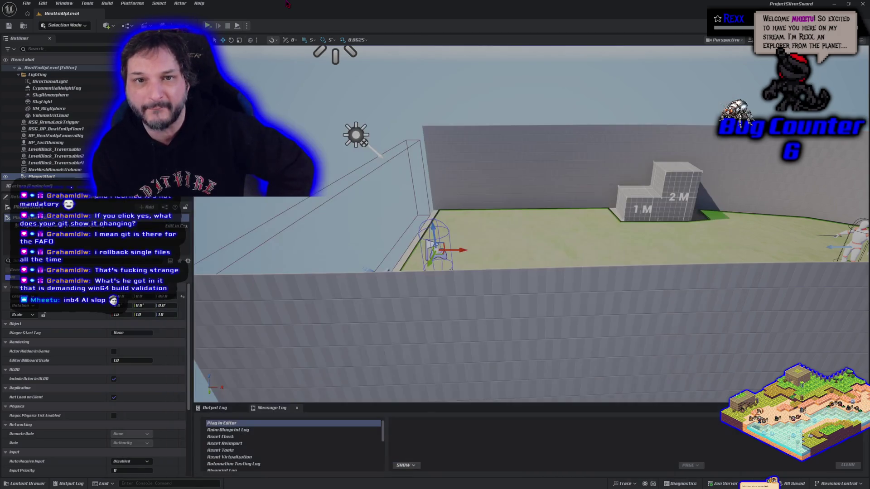
# - Open the Play mode options dropdown and dismiss it
pyautogui.click(248, 26)
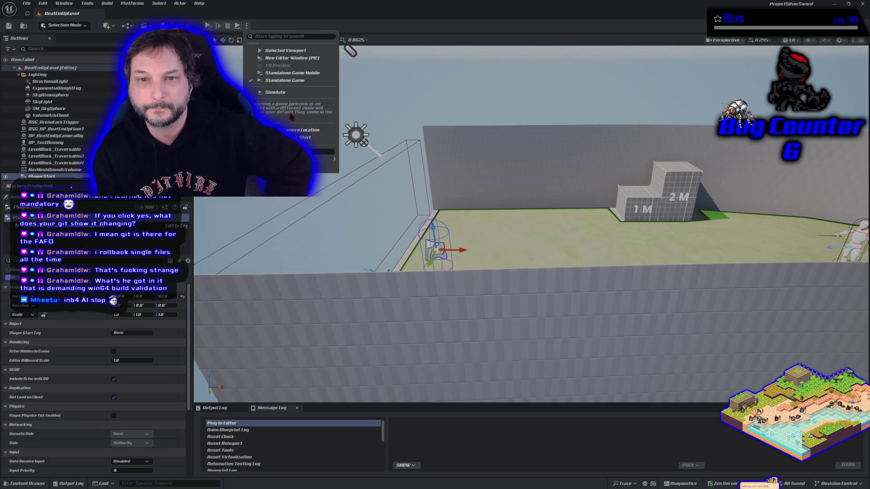
pyautogui.moveTo(317, 158)
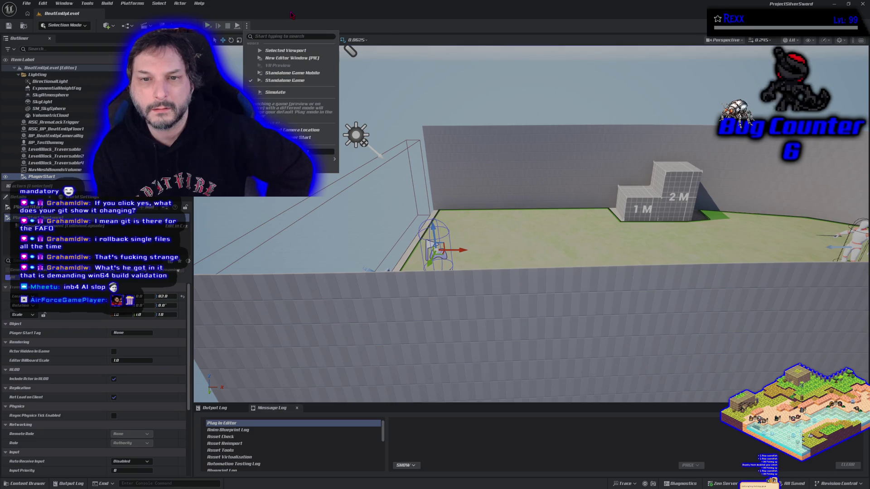
pyautogui.click(276, 16)
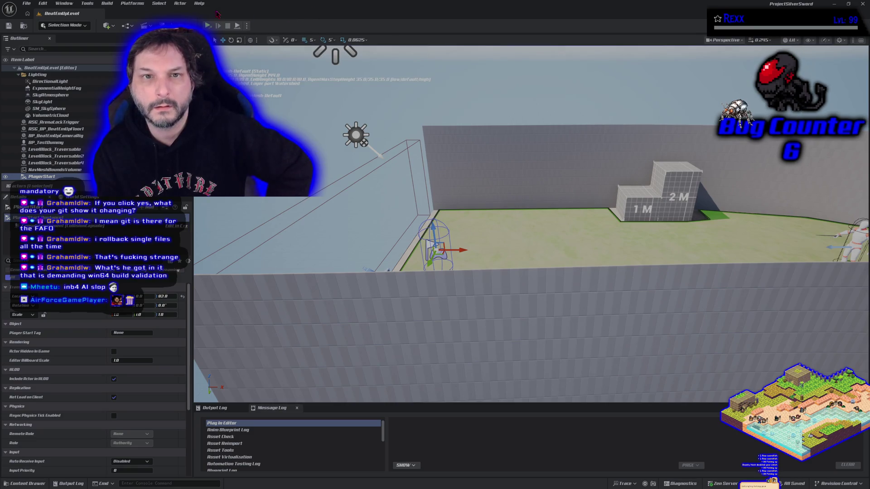
# - Show the platform's Architecture Selection choices: Project Default, x64, arm64 and arm64ec
pyautogui.click(134, 4)
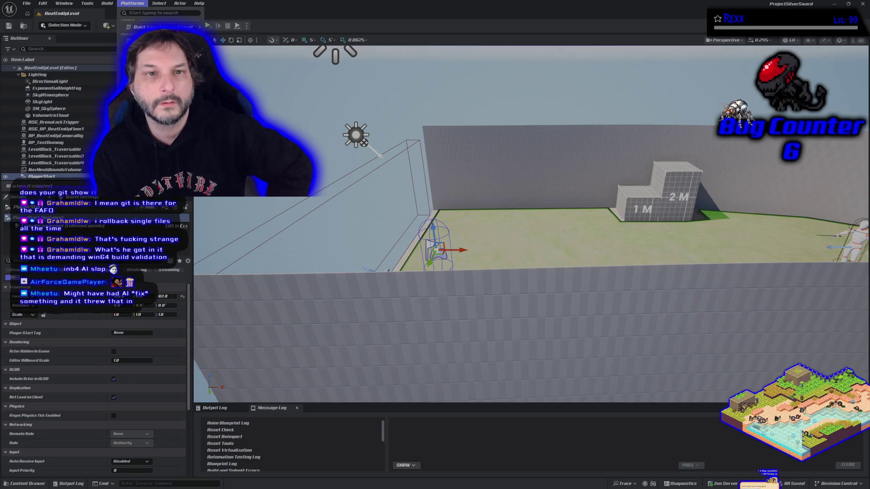
pyautogui.moveTo(181, 69)
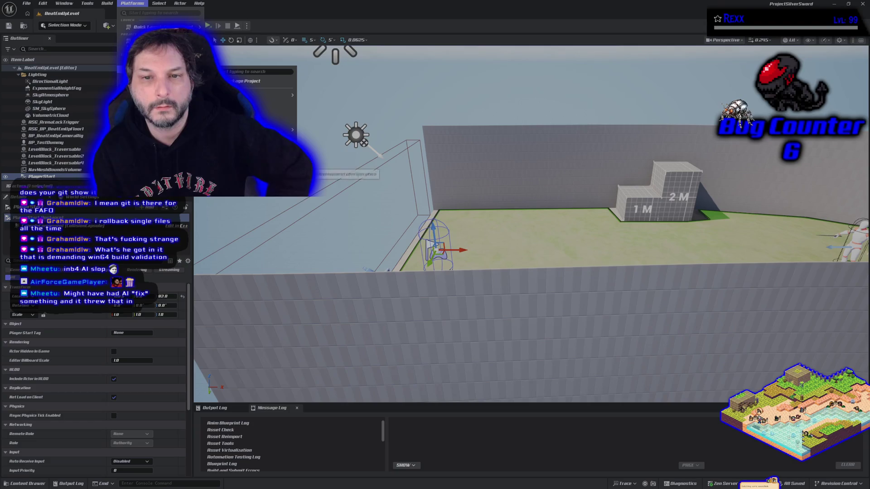
pyautogui.moveTo(281, 130)
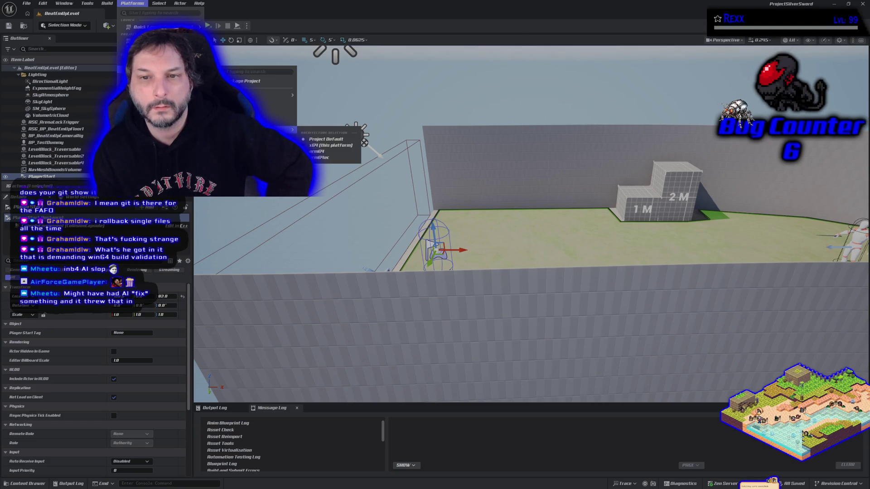
pyautogui.press('Escape')
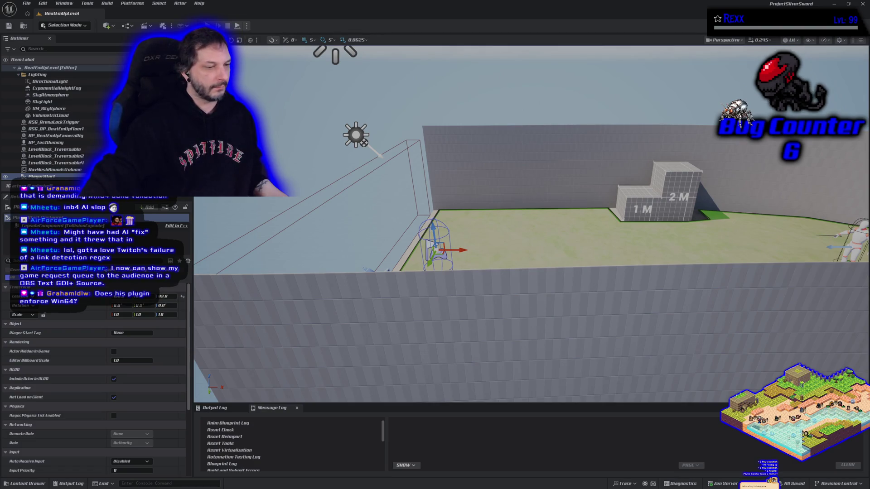
# - Open SymbioSteam.uplugin in Rider and locate the module's Win64 platform entry, then switch to GitHub Desktop
pyautogui.hotkey('alt', 'Tab')
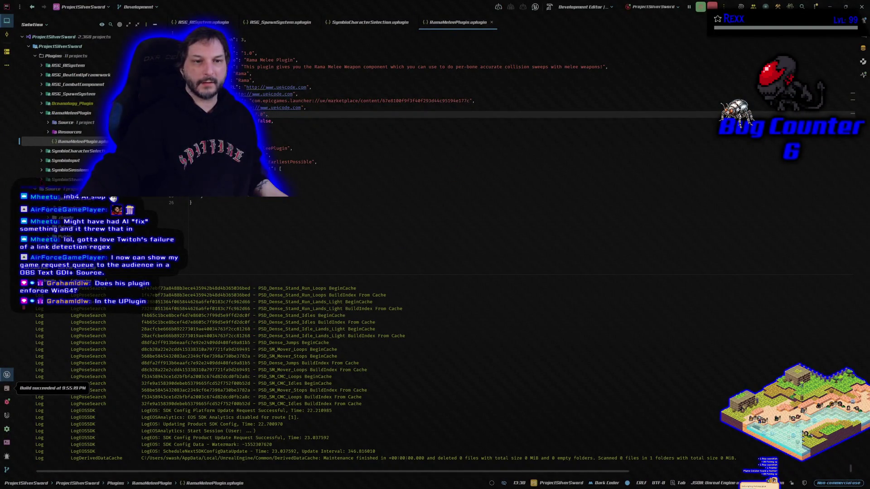
pyautogui.doubleClick(86, 218)
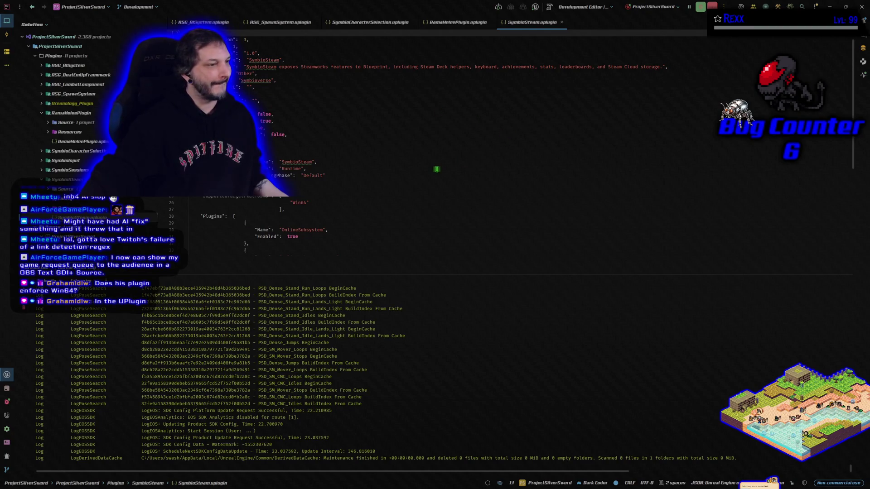
pyautogui.click(336, 161)
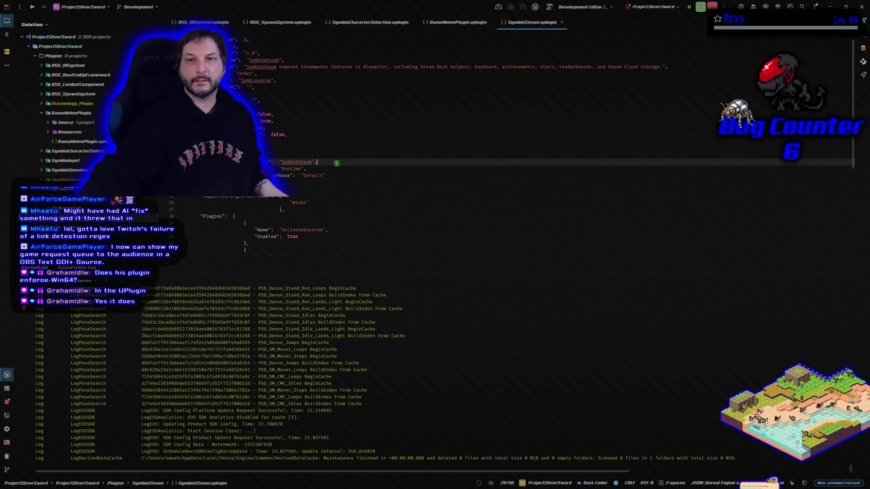
pyautogui.scroll(-7, 337, 163)
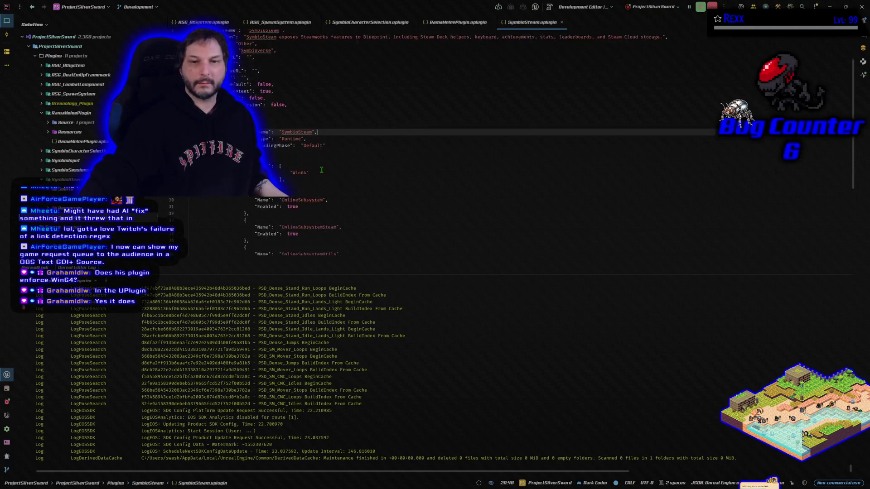
pyautogui.scroll(4, 378, 176)
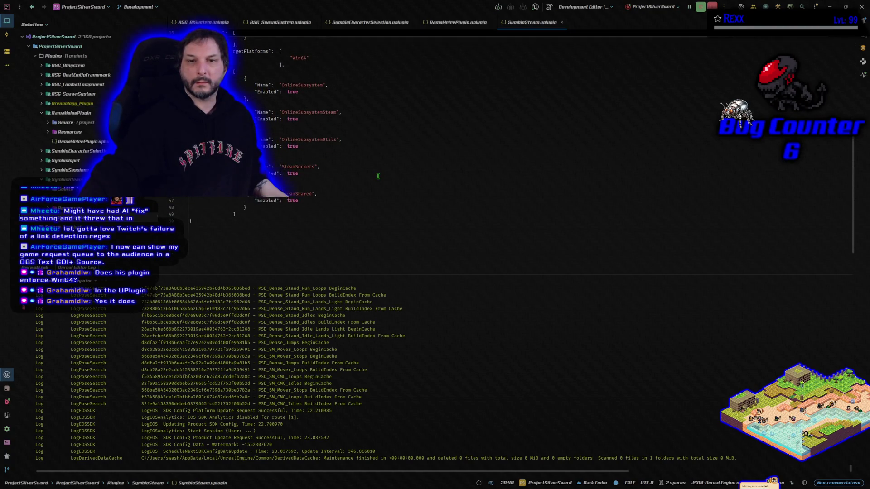
pyautogui.scroll(-1, 378, 176)
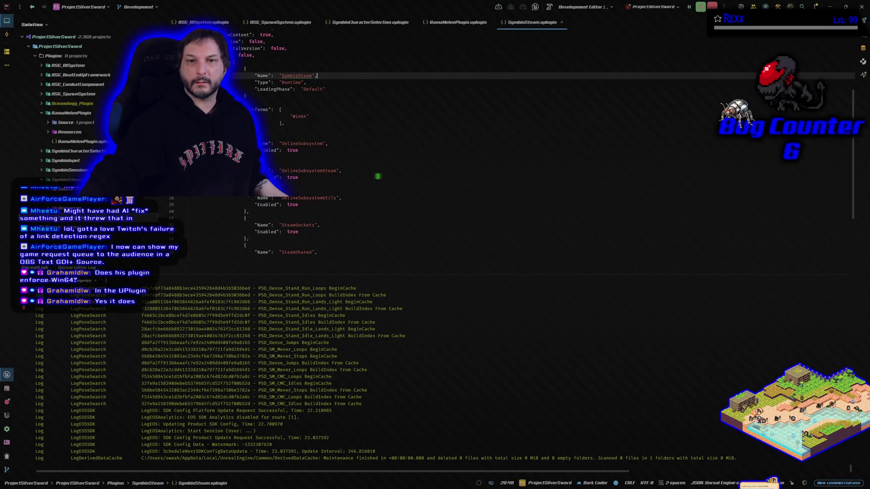
pyautogui.click(328, 111)
pyautogui.click(331, 117)
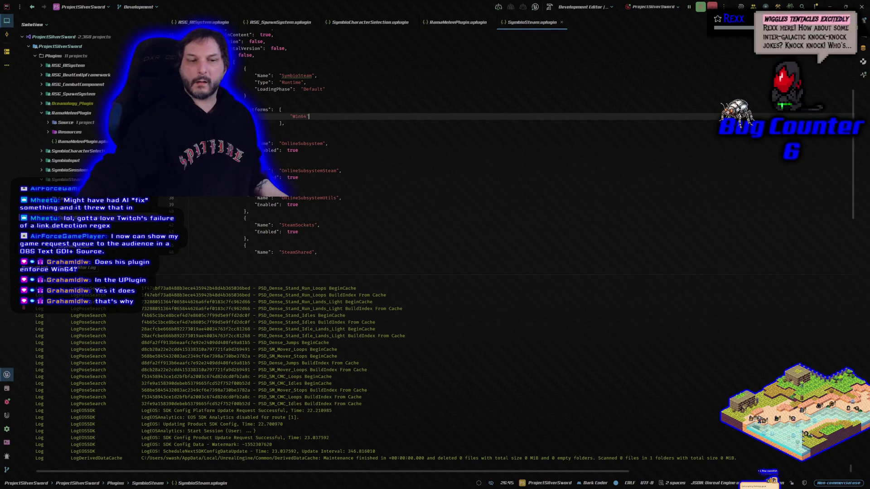
pyautogui.hotkey('alt', 'Tab')
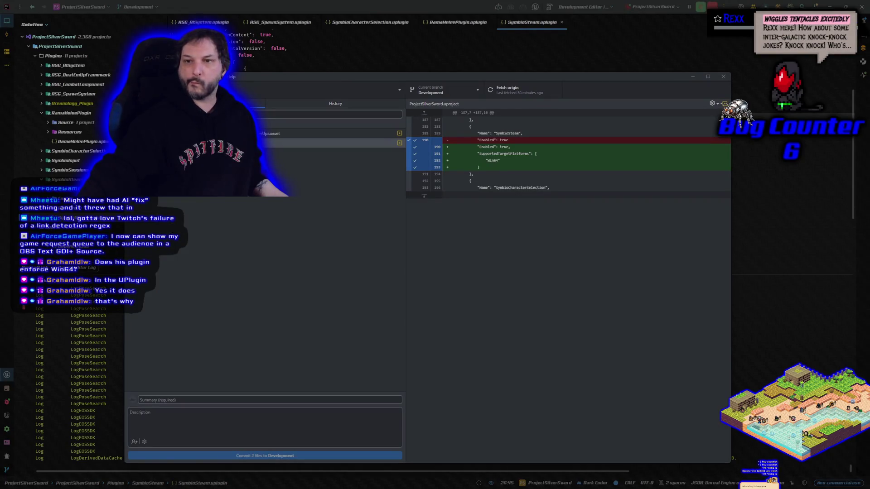
# - Leave GitHub Desktop and return to SymbioSteam.uplugin in Rider
pyautogui.hotkey('alt', 'Tab')
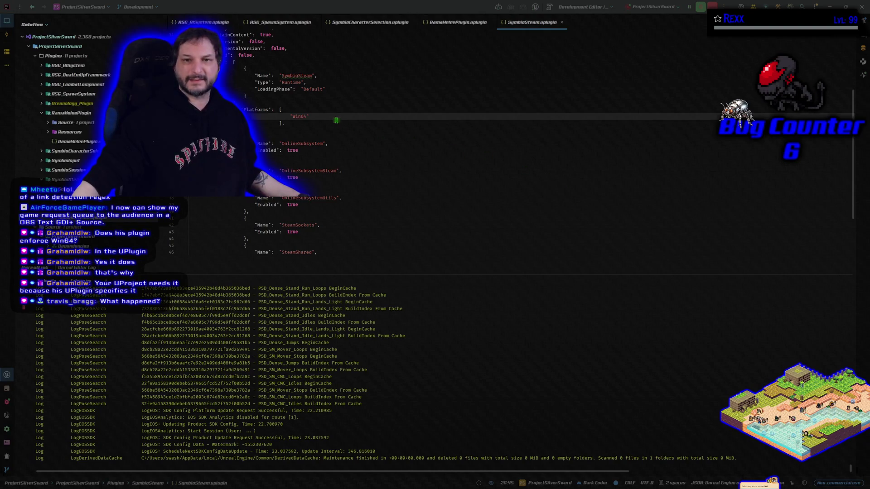
pyautogui.click(312, 123)
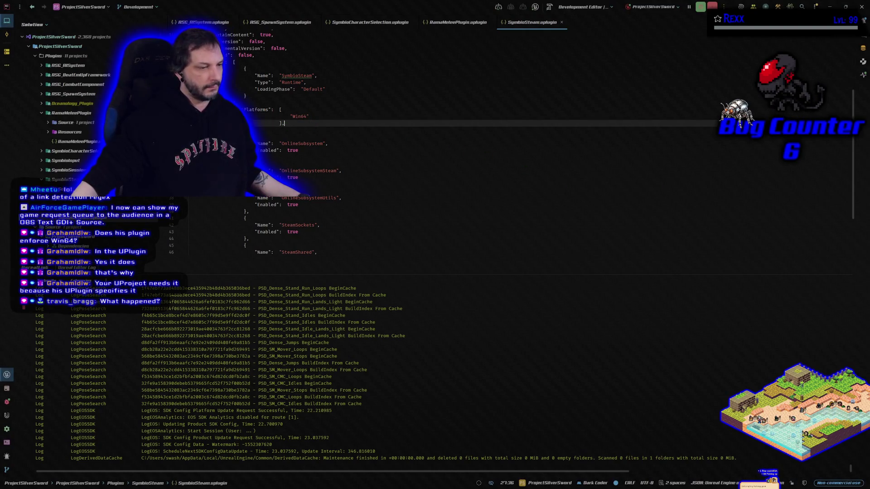
pyautogui.hotkey('alt', 'Tab')
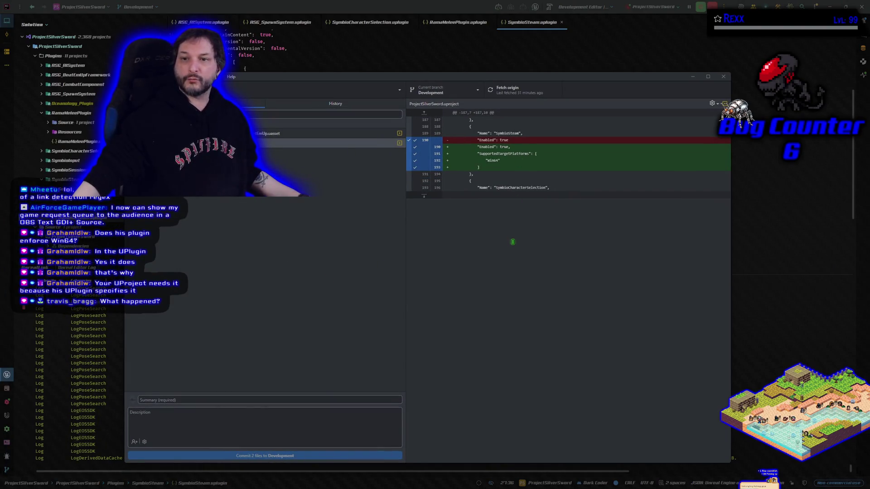
pyautogui.moveTo(479, 80); pyautogui.dragTo(489, 286)
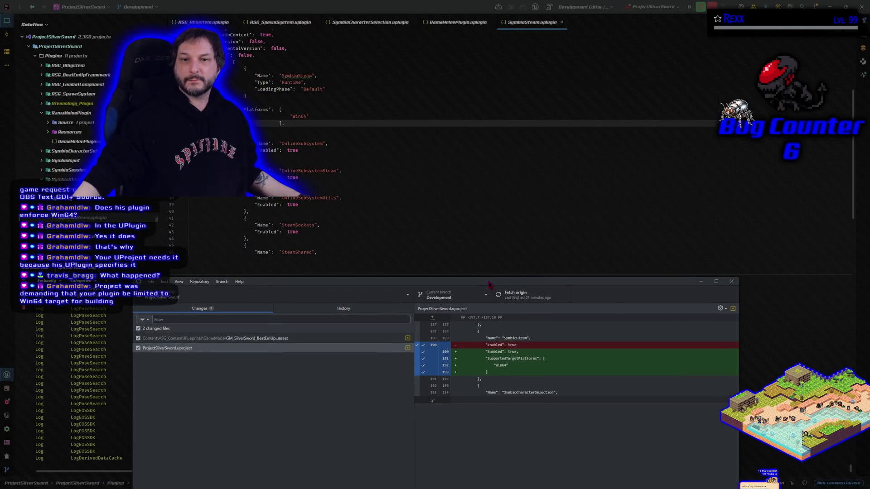
pyautogui.moveTo(296, 123); pyautogui.dragTo(245, 109)
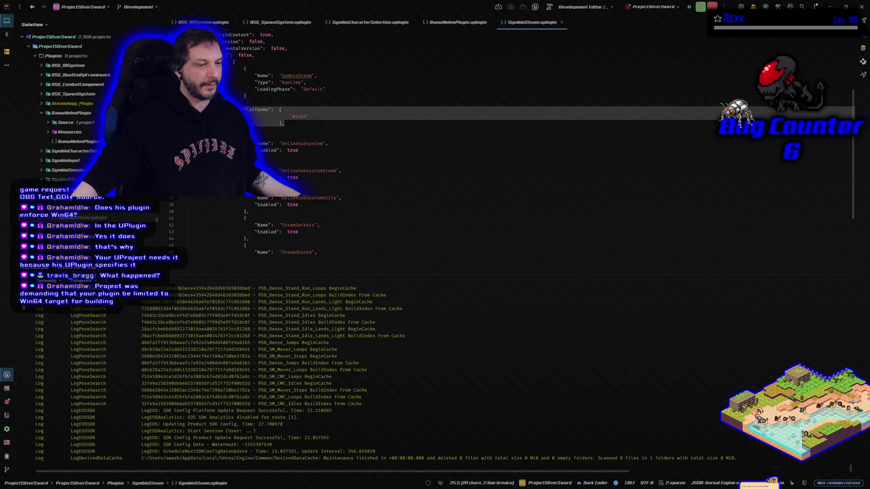
pyautogui.hotkey('alt', 'Tab')
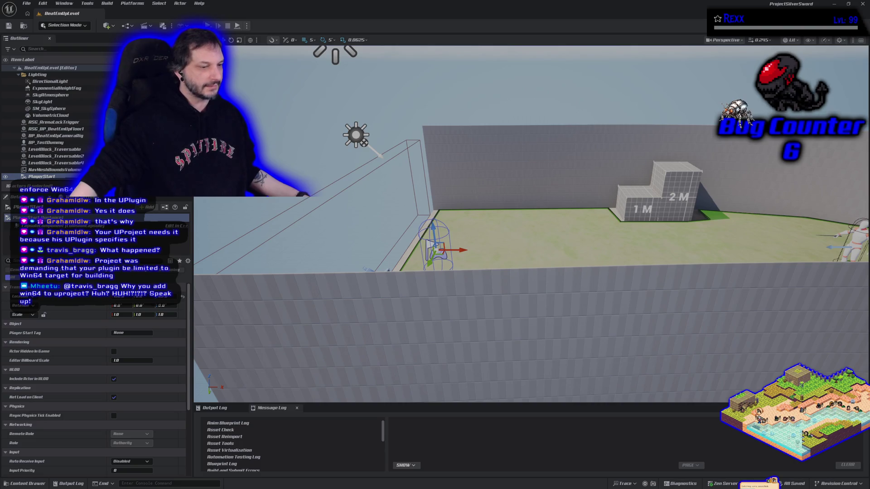
pyautogui.hotkey('alt', 'Tab')
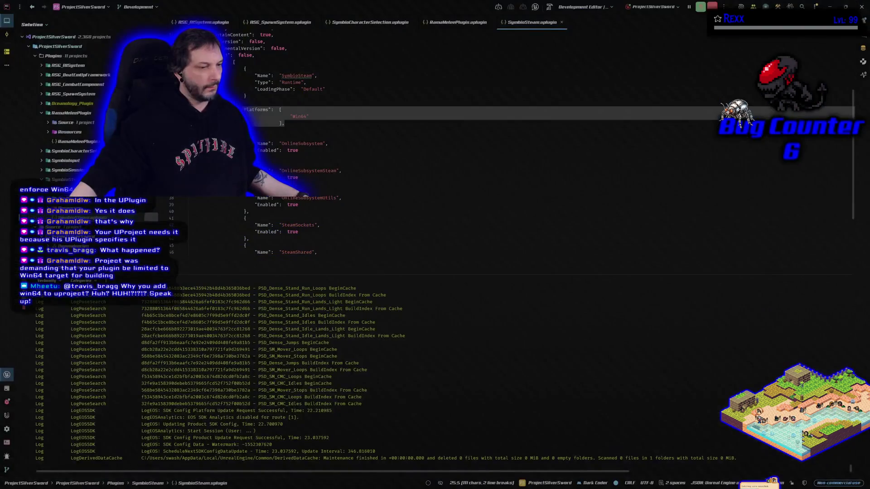
pyautogui.press('Right')
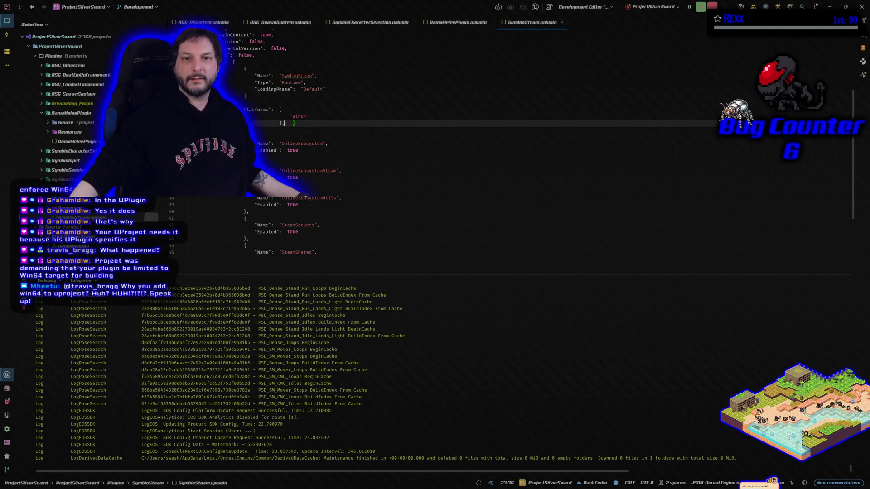
pyautogui.hotkey('shift', 'Up')
pyautogui.hotkey('shift', 'Up')
pyautogui.hotkey('shift', 'Home')
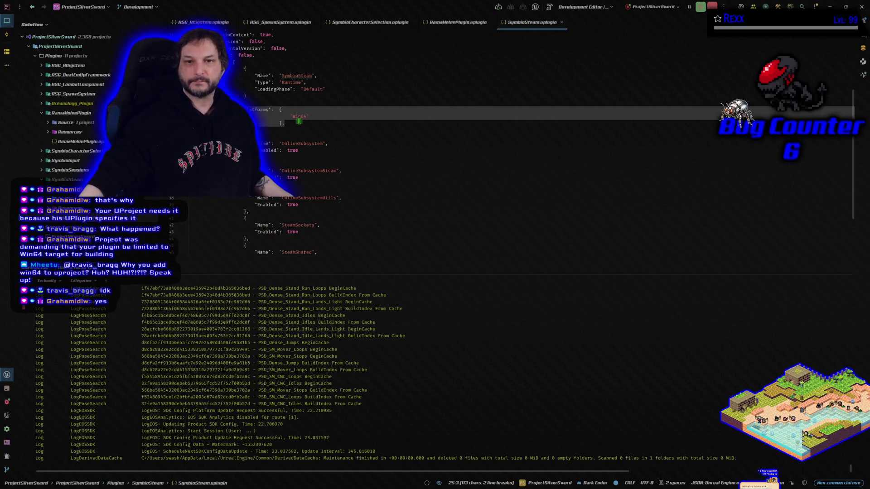
# - Select the SupportedTargetPlatforms block and insert an indented blank line above it in SymbioSteam.uplugin
pyautogui.click(299, 122)
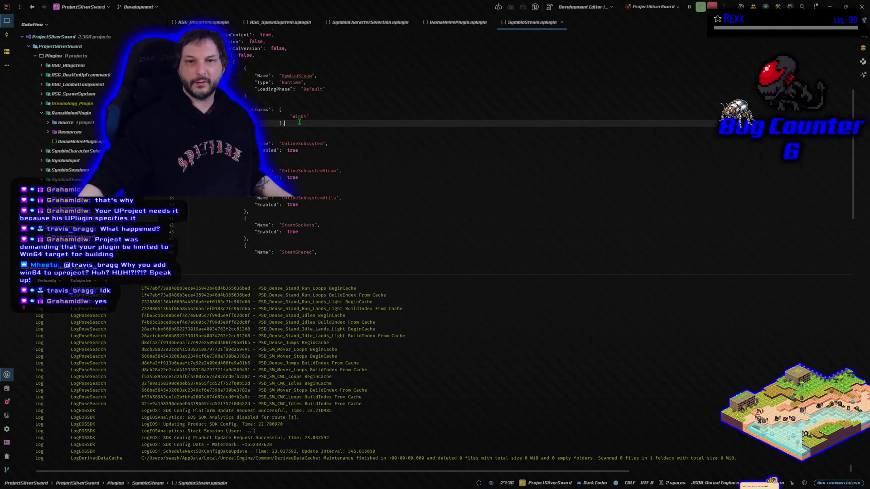
pyautogui.moveTo(280, 122); pyautogui.dragTo(179, 109)
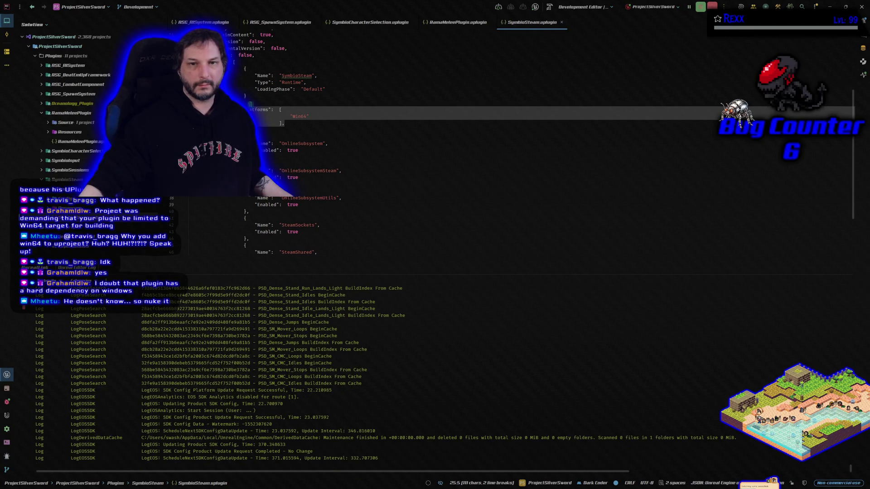
pyautogui.click(247, 102)
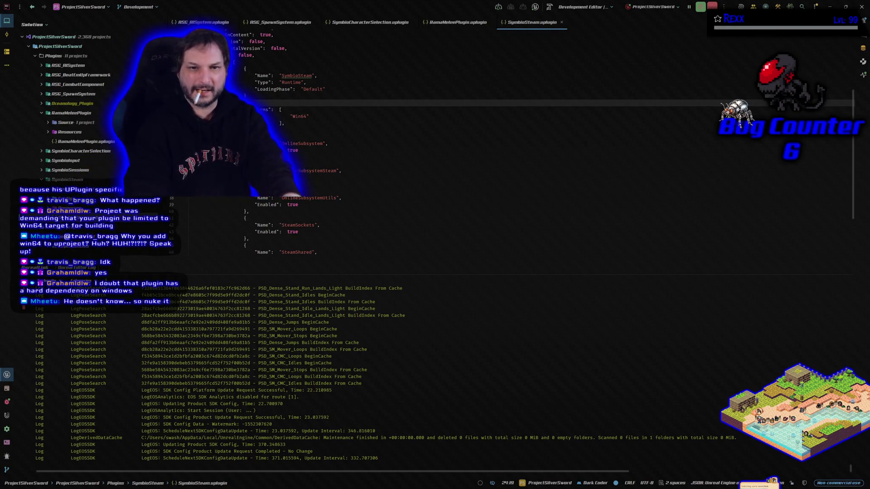
pyautogui.press('Return')
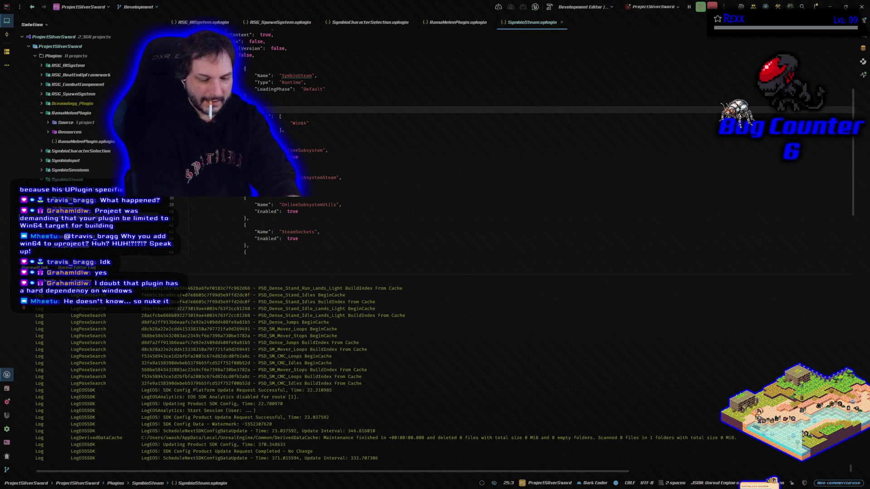
pyautogui.press('Tab')
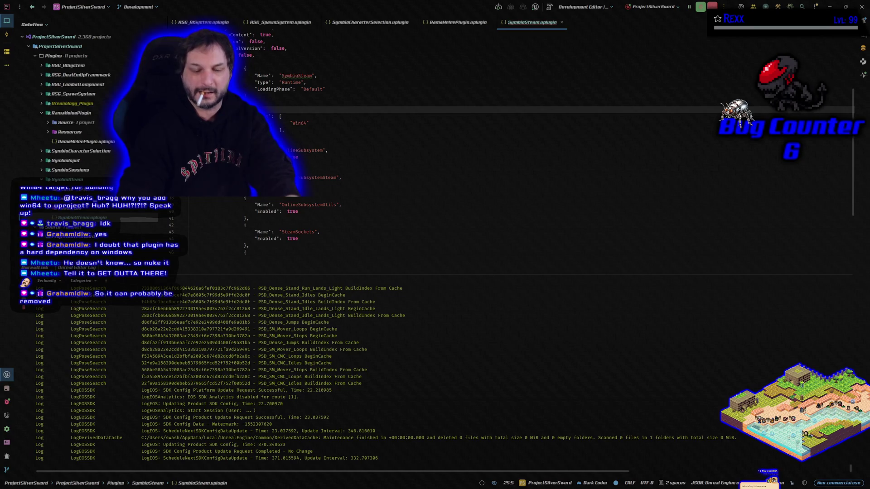
pyautogui.press('BackSpace')
pyautogui.press('Tab')
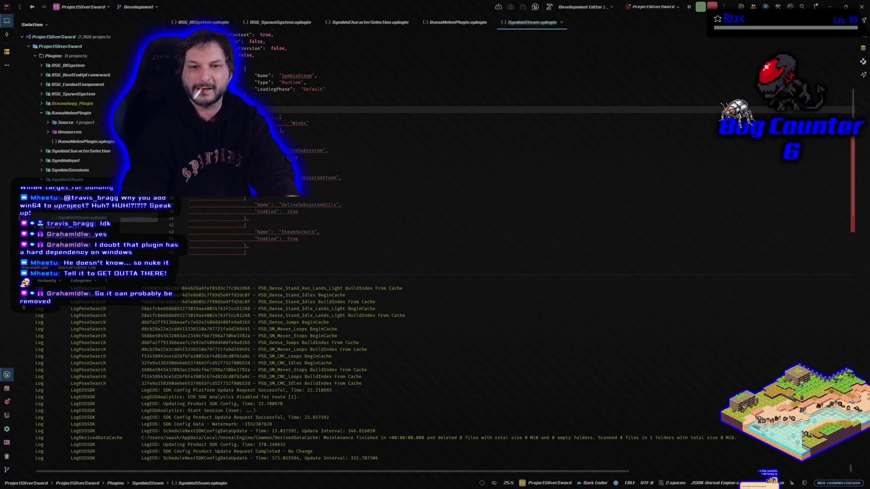
# - Add a closing brace and comma on a new line after the Win64 platforms list
pyautogui.press('Down')
pyautogui.press('Down')
pyautogui.press('Down')
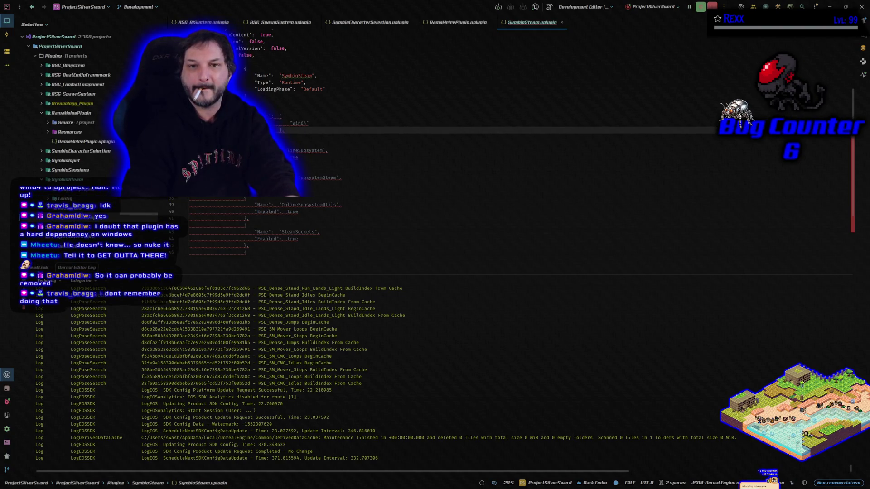
pyautogui.press('Right')
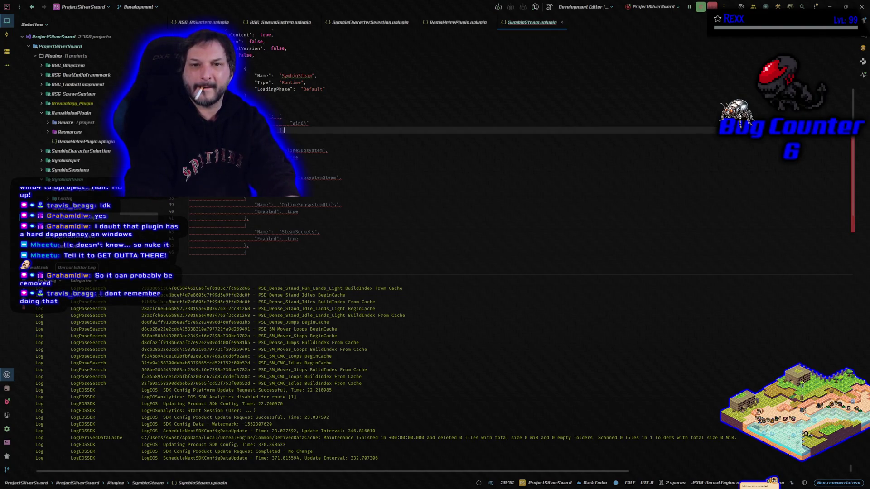
pyautogui.press('Return')
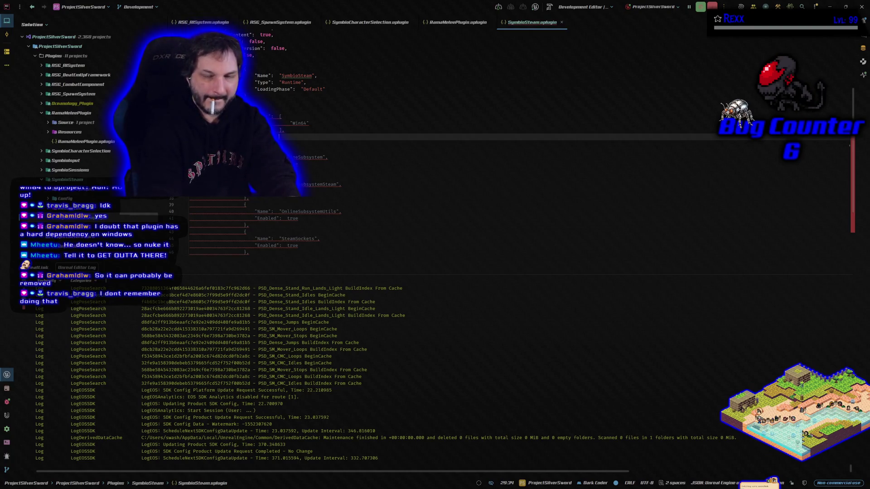
pyautogui.write('},')
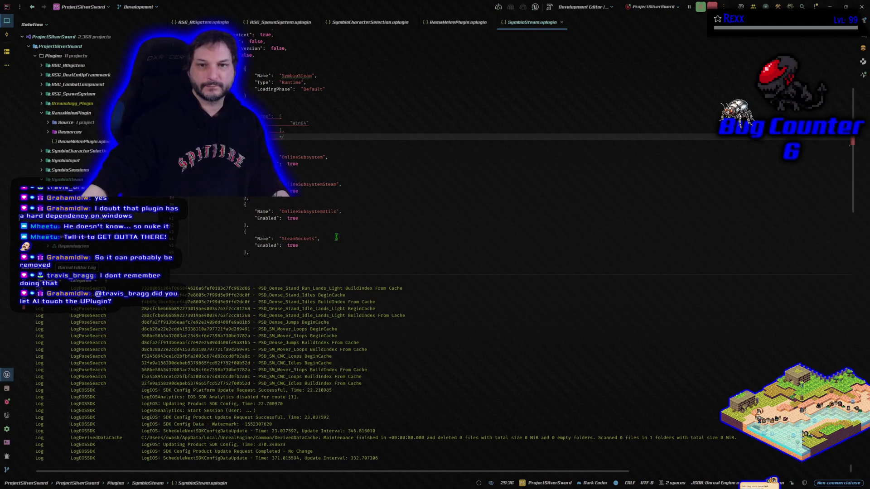
pyautogui.scroll(-1, 352, 202)
pyautogui.scroll(5, 352, 203)
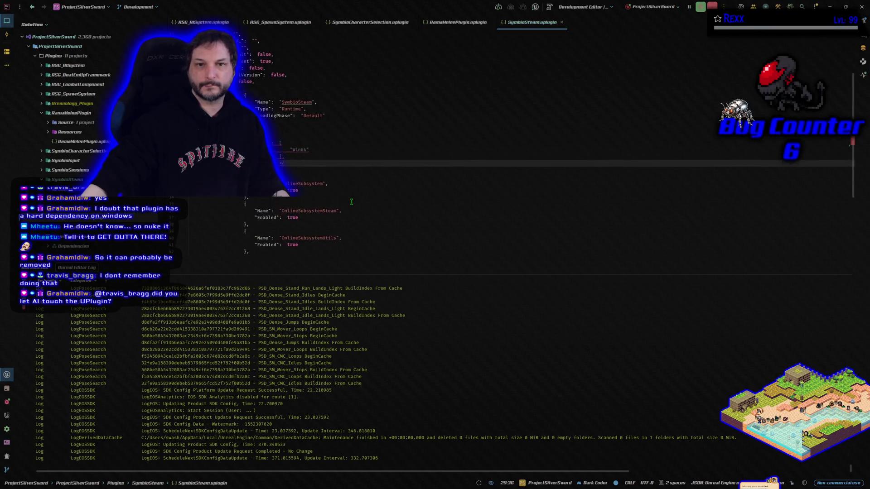
pyautogui.scroll(1, 352, 203)
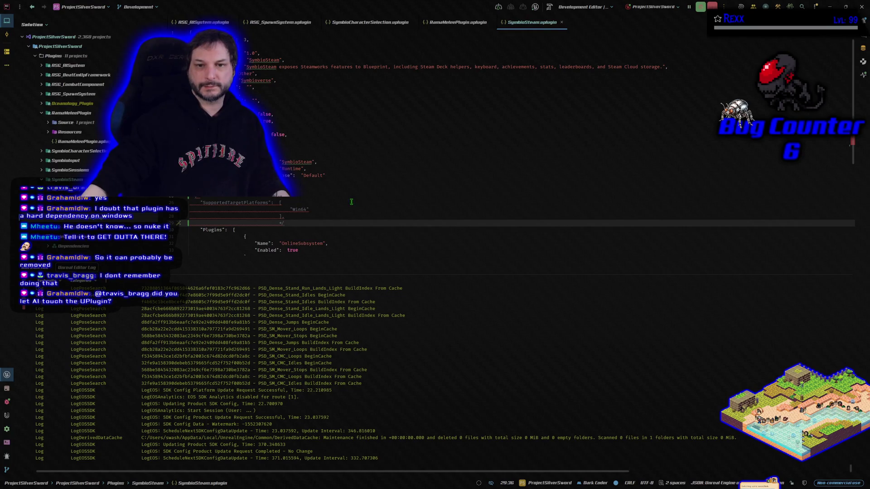
pyautogui.scroll(-2, 352, 202)
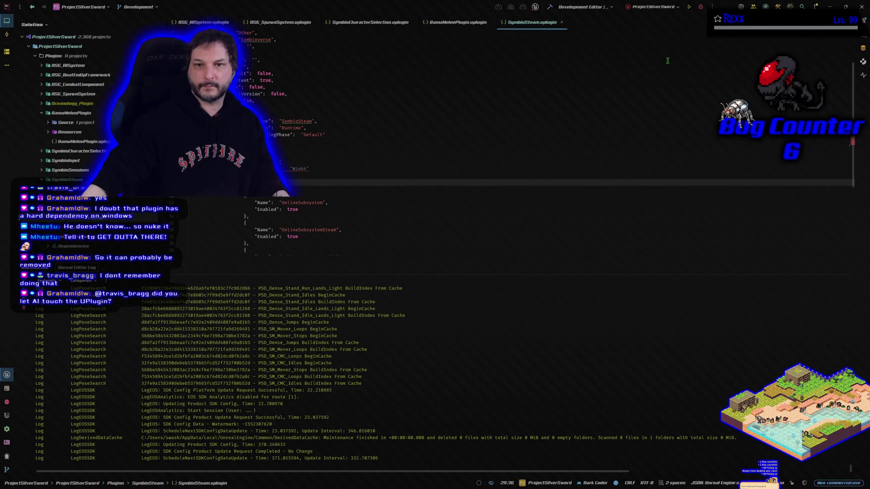
pyautogui.scroll(-2, 428, 168)
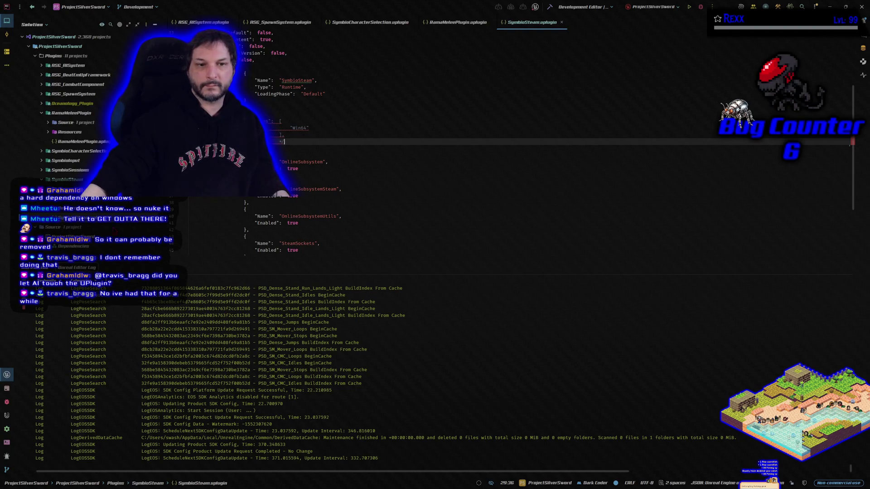
pyautogui.hotkey('alt', 'shift', 'l')
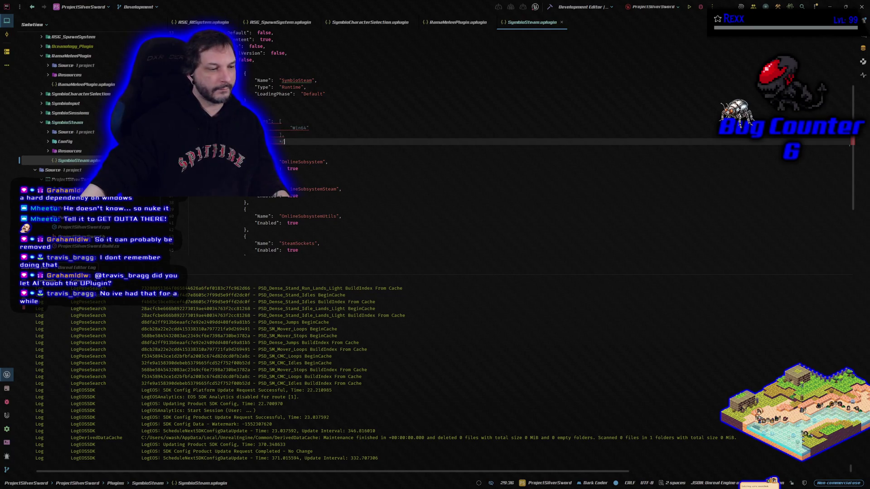
pyautogui.hotkey('alt', 'Tab')
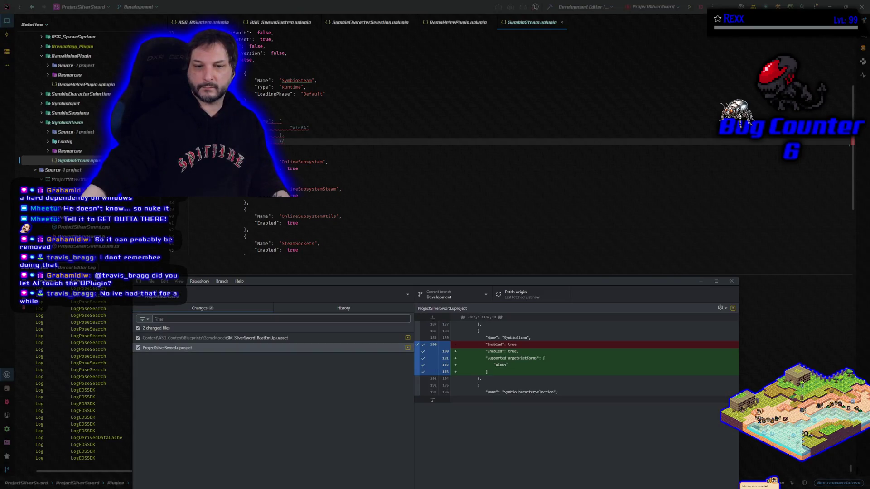
# - Discard the pending ProjectSilverSword.uproject changes in GitHub Desktop
pyautogui.rightClick(190, 352)
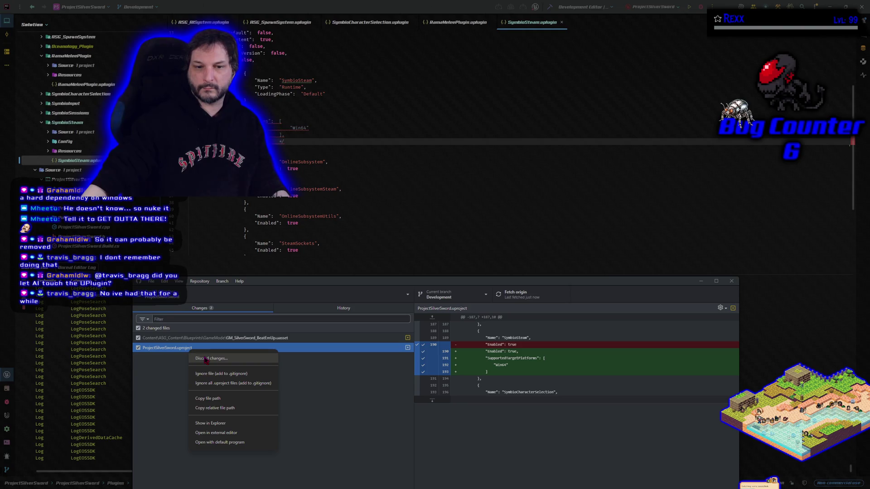
pyautogui.click(206, 359)
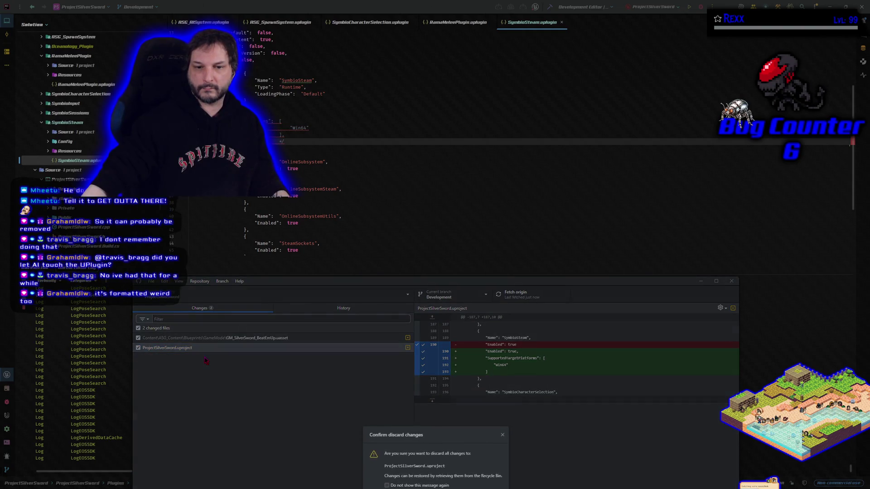
pyautogui.moveTo(346, 283); pyautogui.dragTo(334, 132)
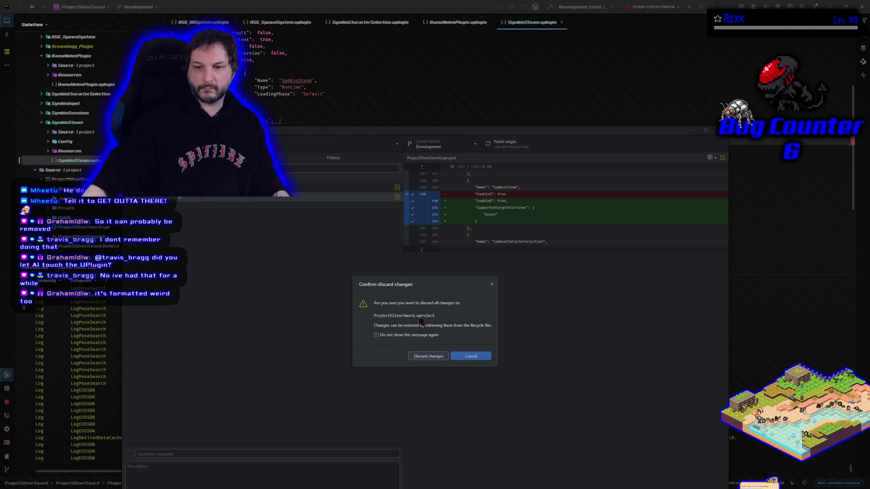
pyautogui.click(422, 357)
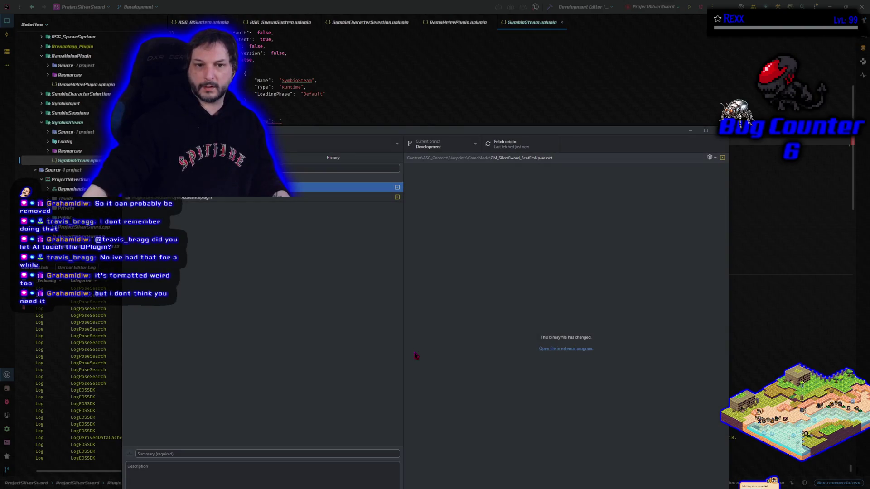
# - View the SymbioSteam.uplugin diff with its commented-out platforms block, then minimize GitHub Desktop
pyautogui.click(200, 198)
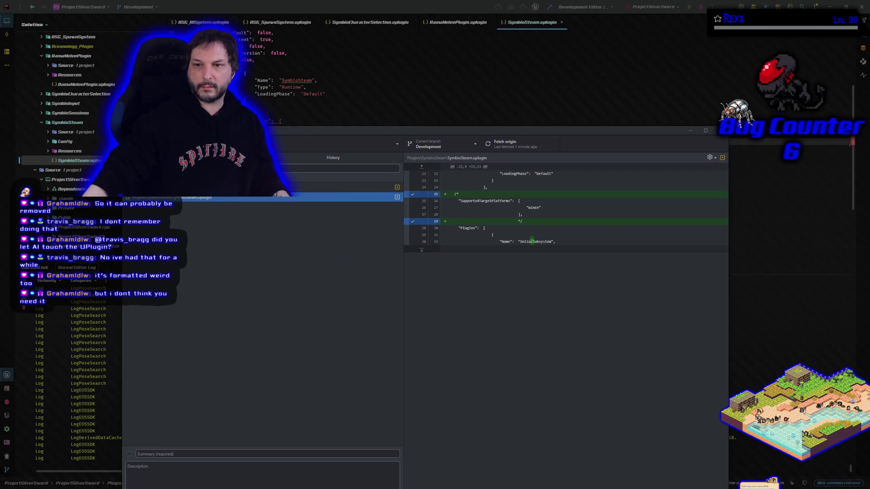
pyautogui.moveTo(598, 132); pyautogui.dragTo(567, 64)
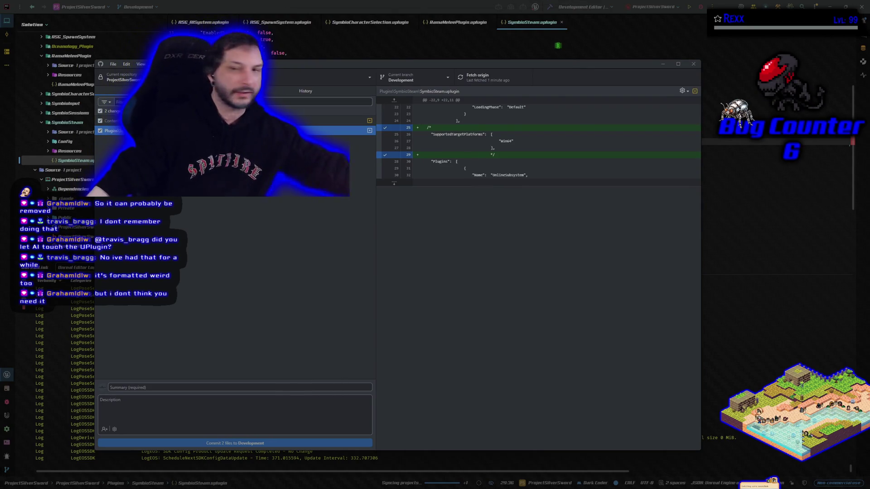
pyautogui.click(663, 64)
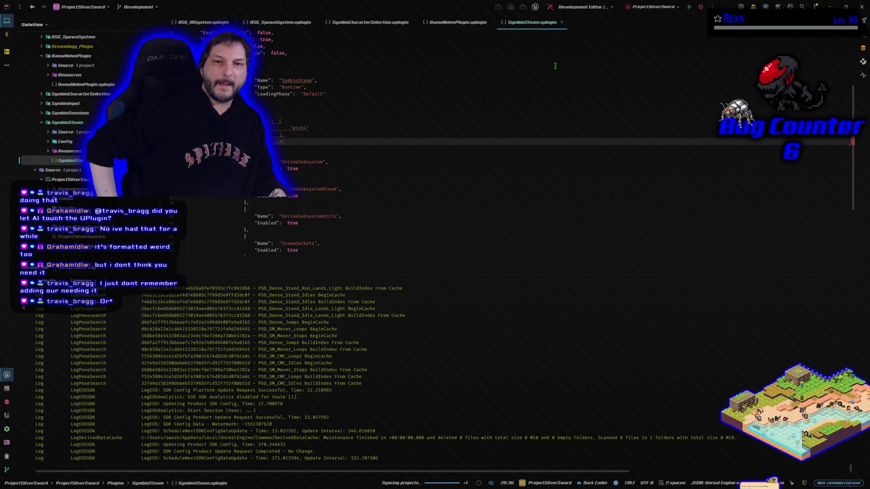
# - Build the selected projects with Ctrl+Shift+B and start a fresh run of ProjectSilverSword
pyautogui.hotkey('ctrl', 'shift', 'b')
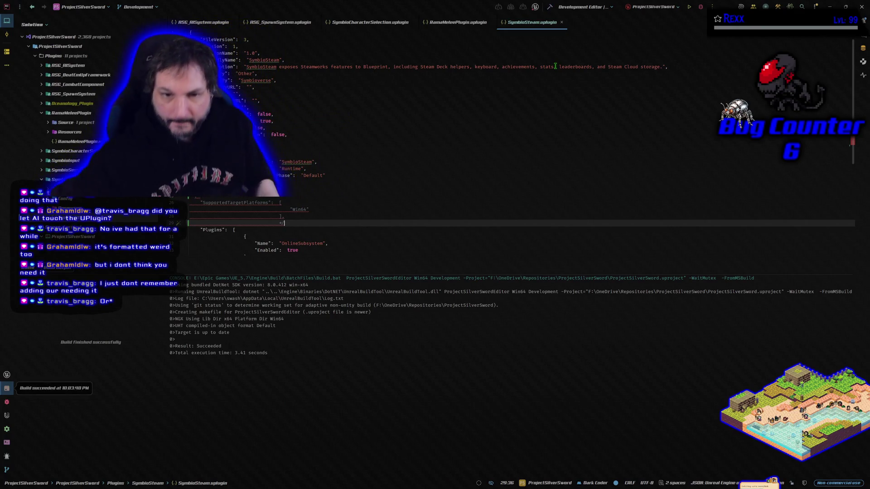
pyautogui.click(701, 7)
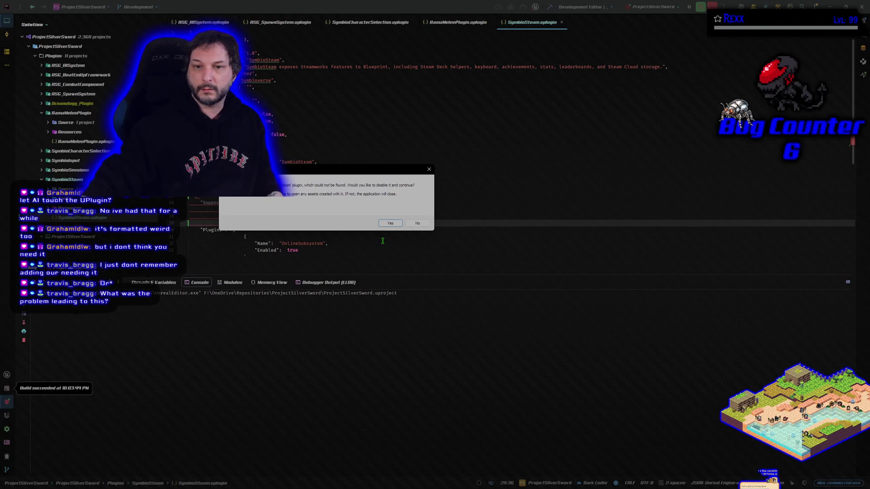
# - Keep the missing plugin enabled and bring up SymbioSteam.uplugin at its SupportedTargetPlatforms lines
pyautogui.click(412, 223)
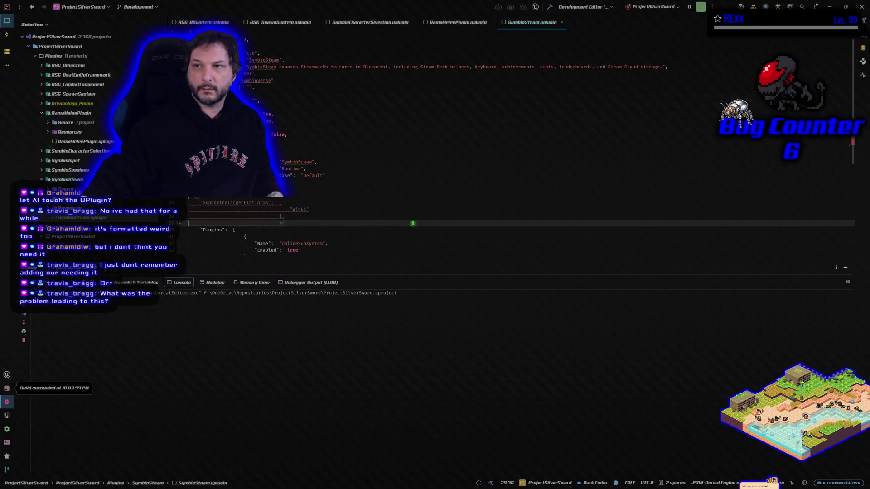
pyautogui.scroll(-2, 390, 229)
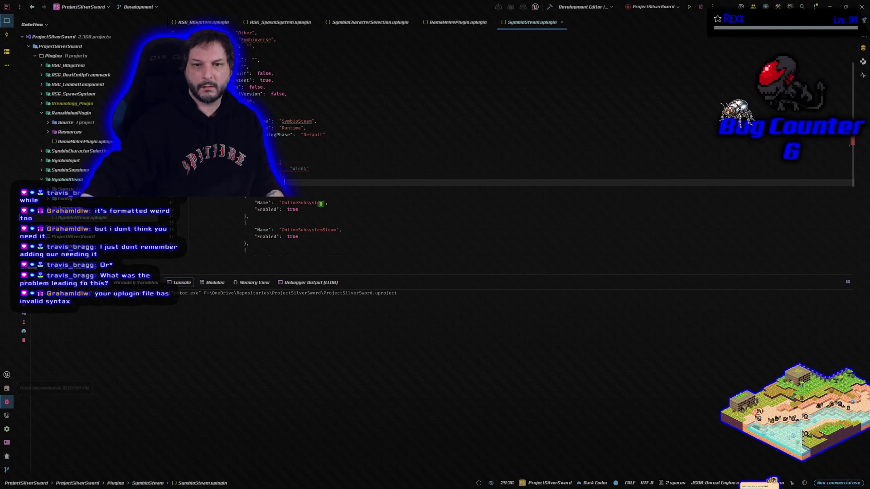
pyautogui.moveTo(320, 204)
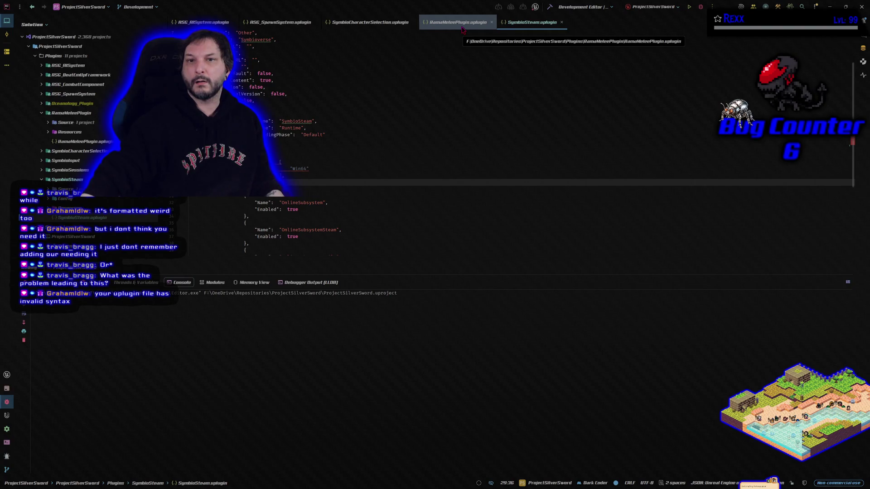
pyautogui.click(119, 24)
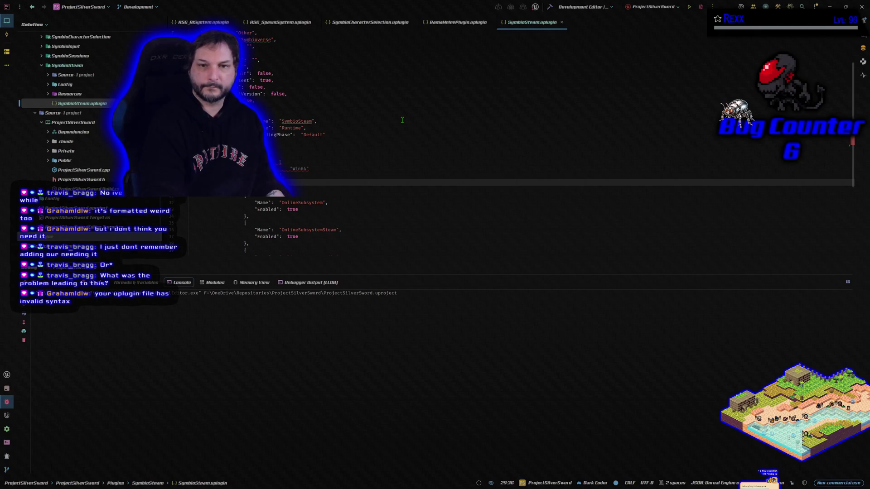
pyautogui.press('Up')
pyautogui.press('Up')
pyautogui.press('Up')
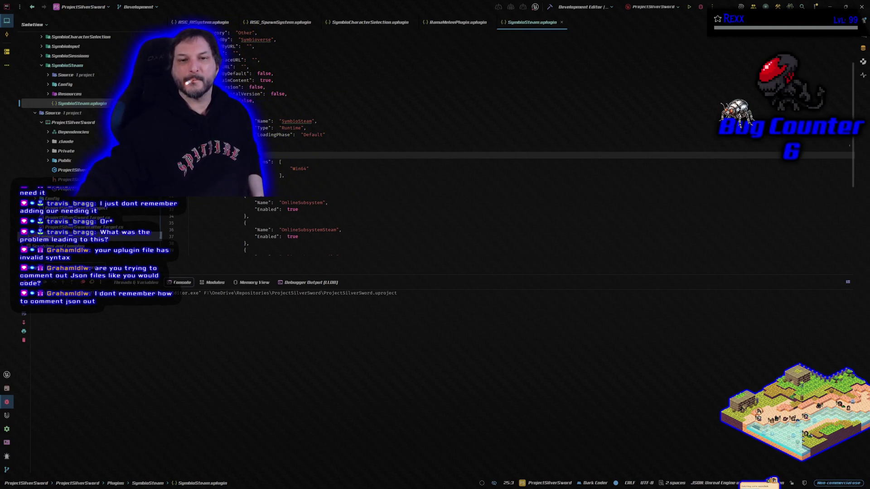
# - Delete the SupportedTargetPlatforms Win64 block from SymbioSteam.uplugin and rebuild ProjectSilverSwordEditor
pyautogui.moveTo(294, 175); pyautogui.dragTo(254, 162)
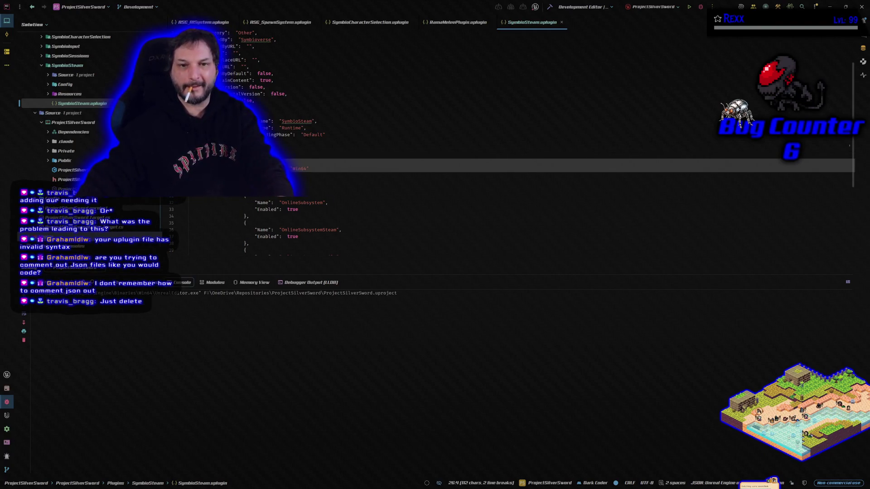
pyautogui.press('Delete')
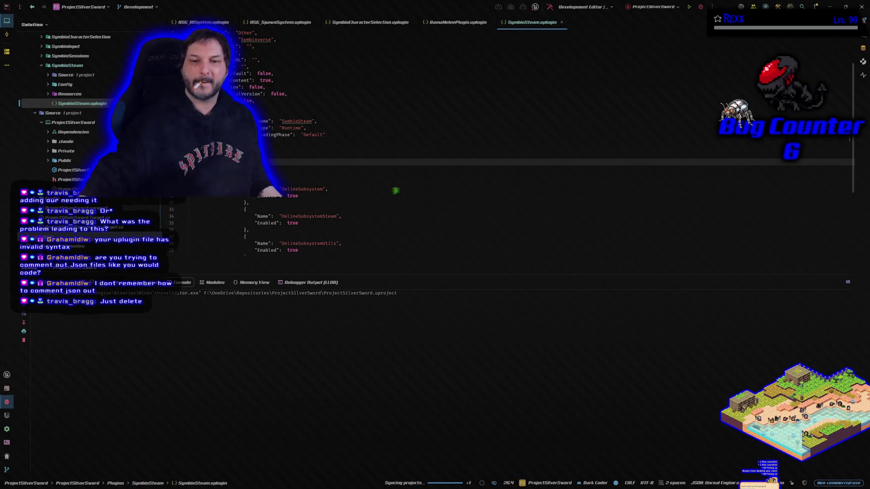
pyautogui.scroll(-5, 377, 200)
pyautogui.scroll(6, 372, 204)
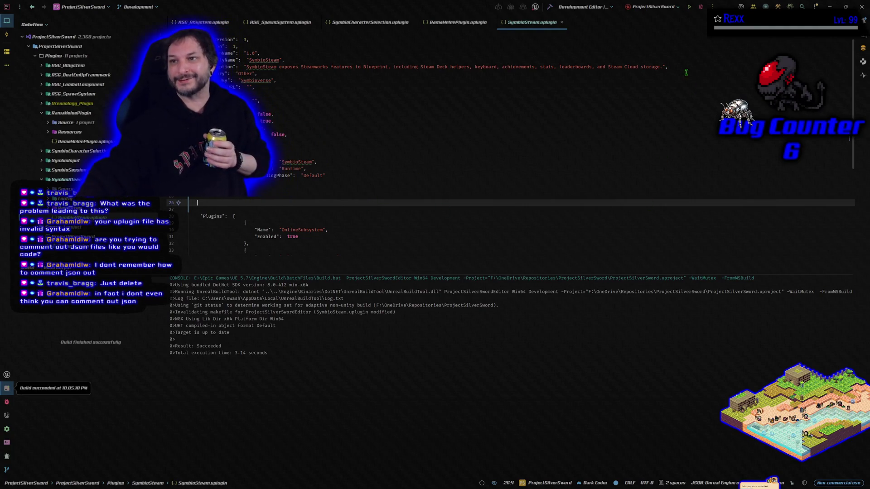
pyautogui.click(701, 7)
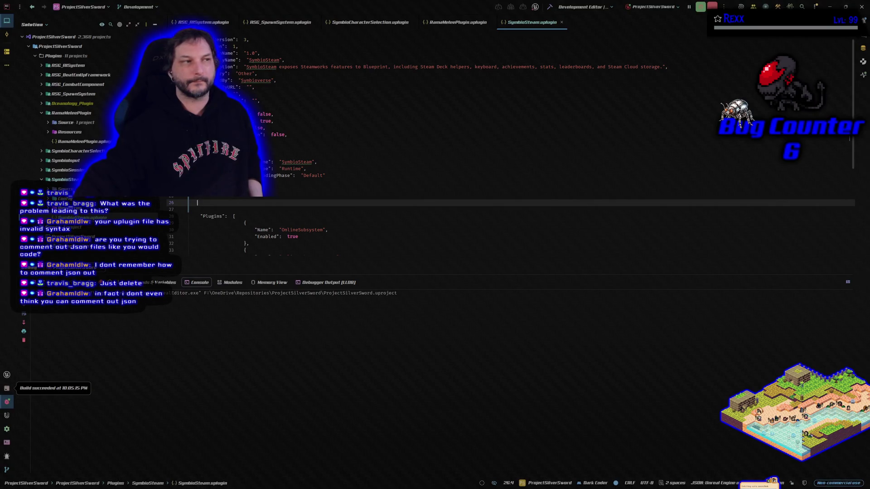
pyautogui.moveTo(167, 150); pyautogui.dragTo(273, 149)
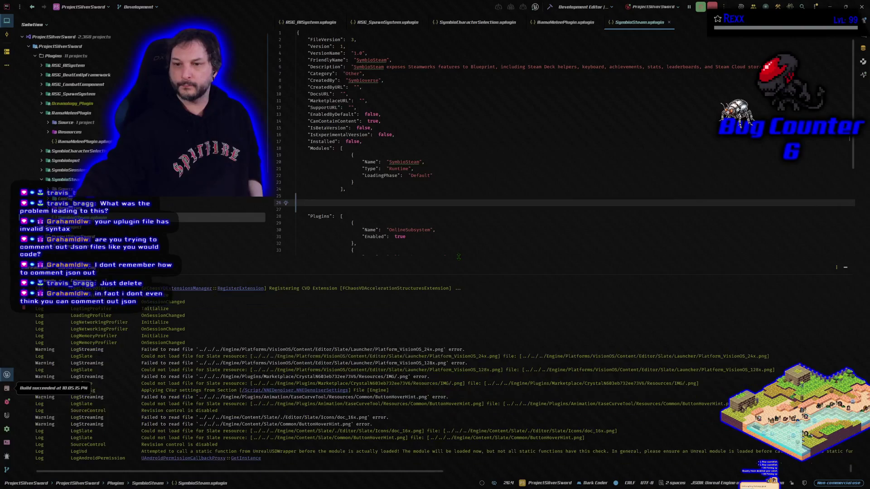
# - Enlarge the code editor while the debug launch opens Unreal Editor on BeatEmUpLevel
pyautogui.moveTo(458, 257); pyautogui.dragTo(463, 368)
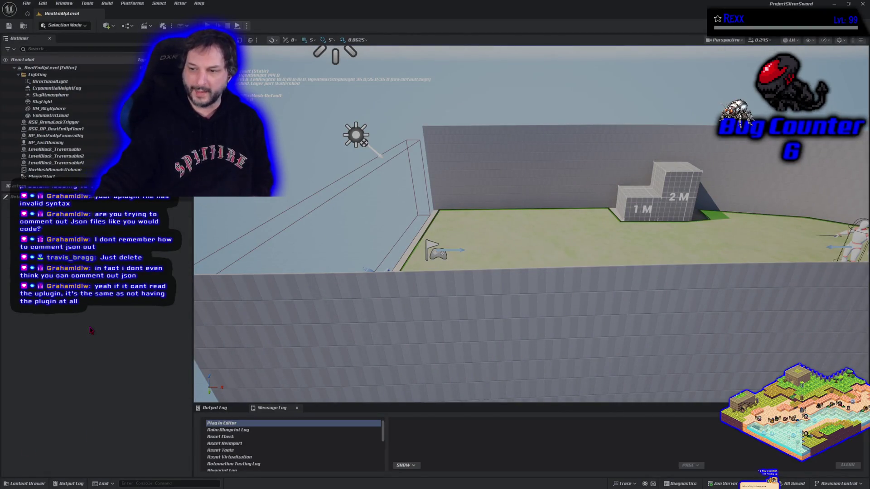
# - Playtest the sword fight as a Standalone Game, running right and back at the opponent, then quit
pyautogui.click(247, 26)
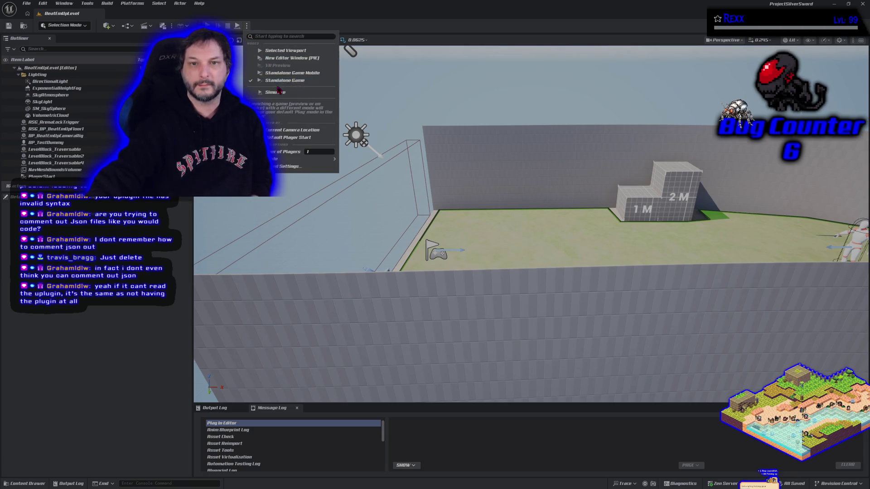
pyautogui.press('Escape')
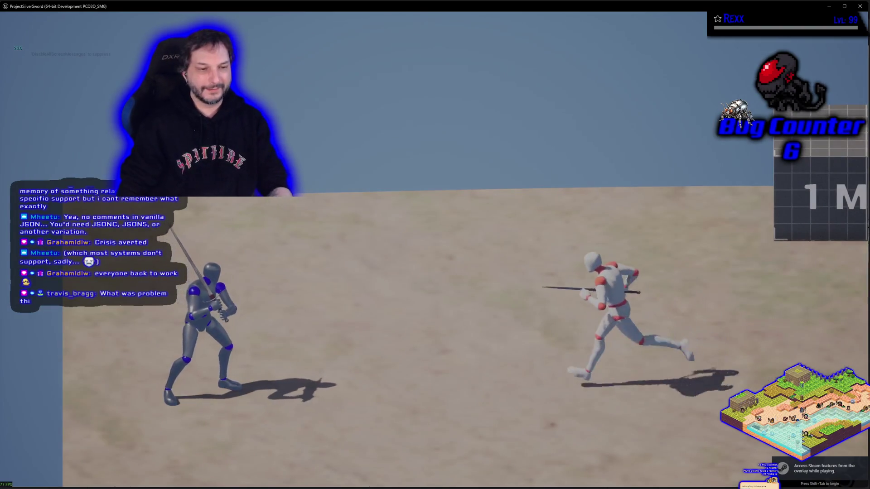
pyautogui.press('d')
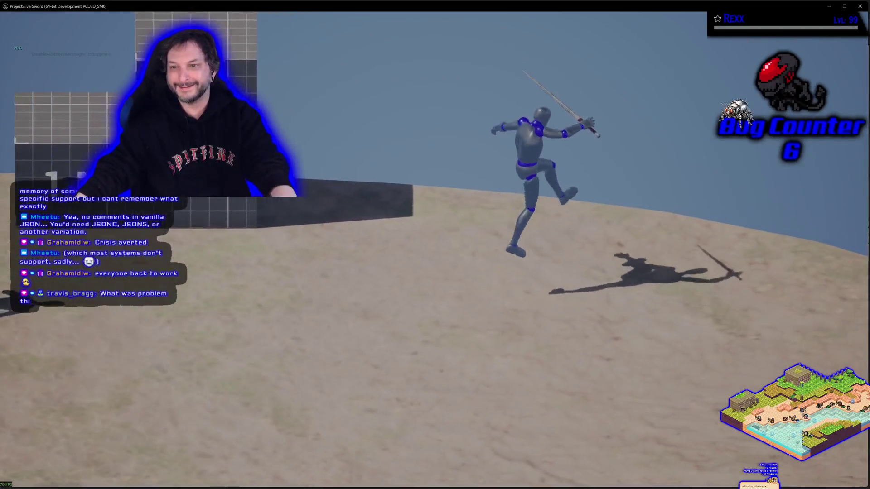
pyautogui.press('a')
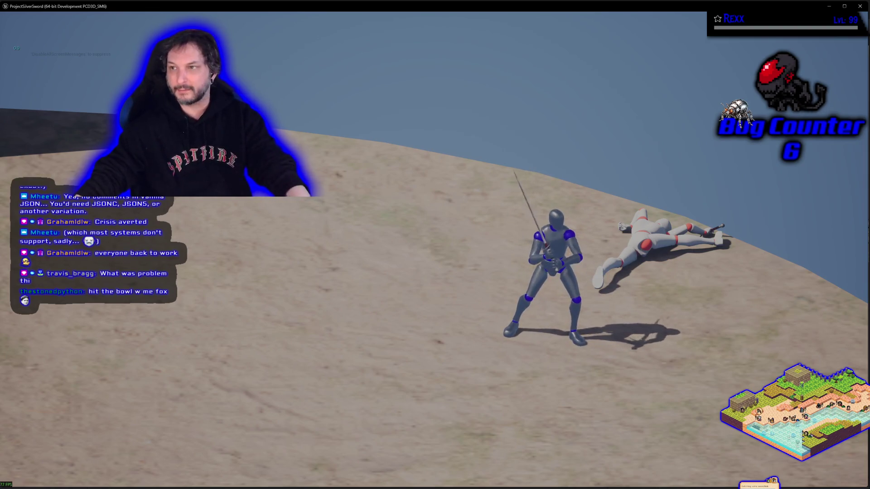
pyautogui.press('Escape')
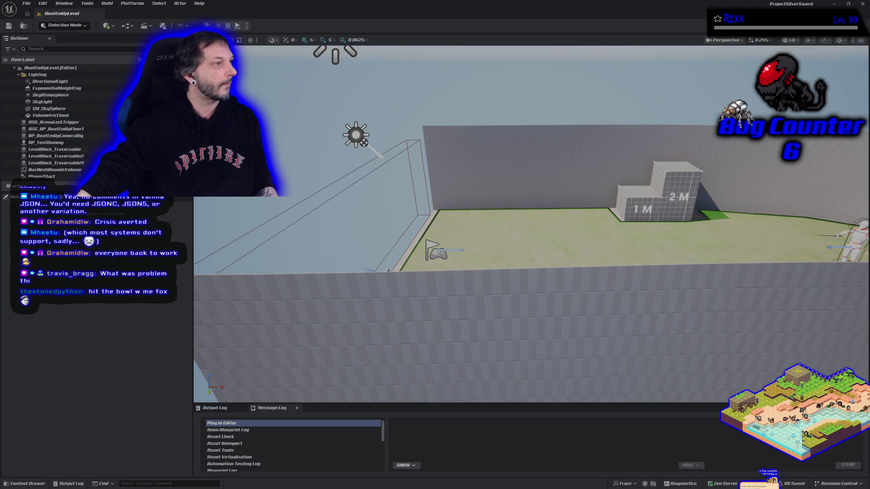
pyautogui.hotkey('alt', 'Tab')
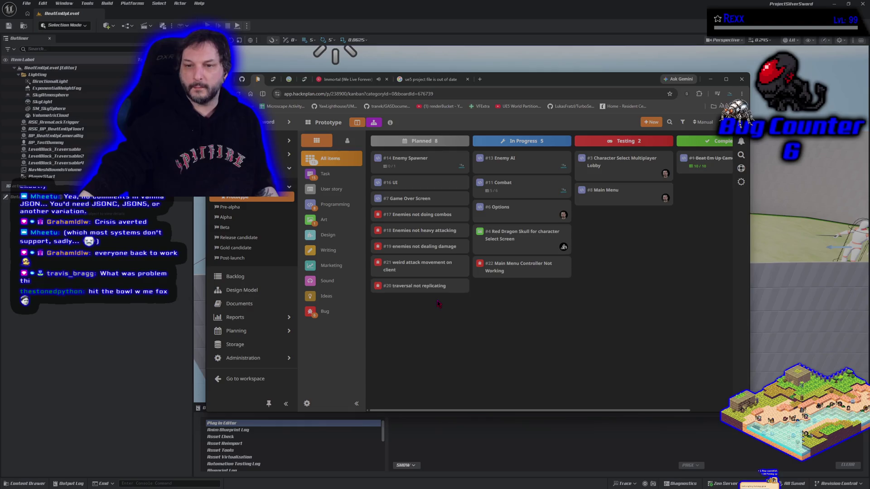
# - Return from HacknPlan to Unreal Editor and open the Content Drawer
pyautogui.hotkey('alt', 'Tab')
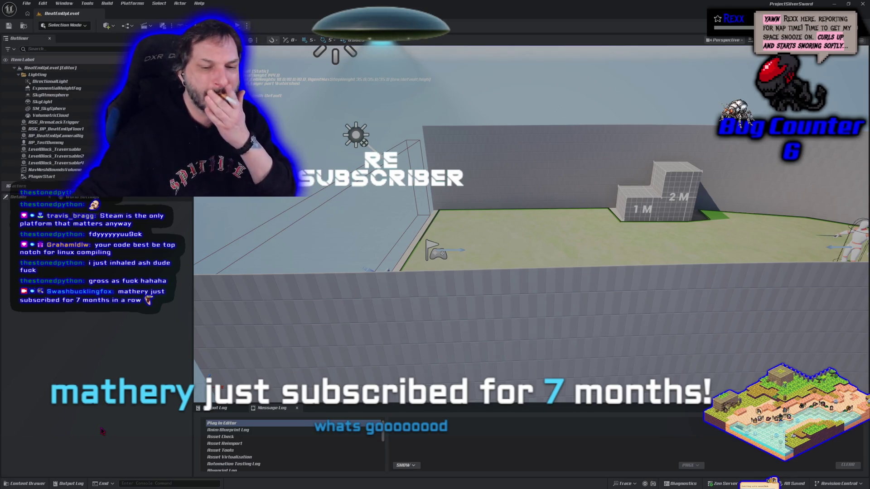
pyautogui.click(29, 485)
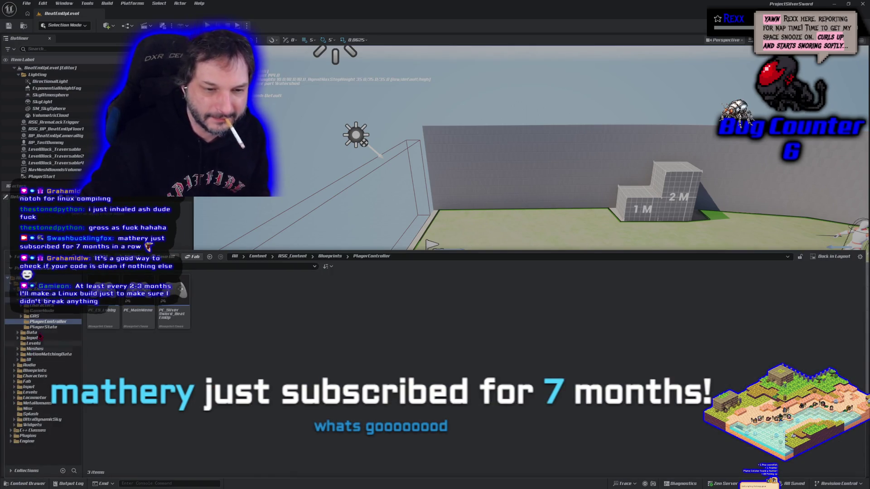
# - Browse to the Levels folder and open the L_MainMenu level
pyautogui.click(42, 305)
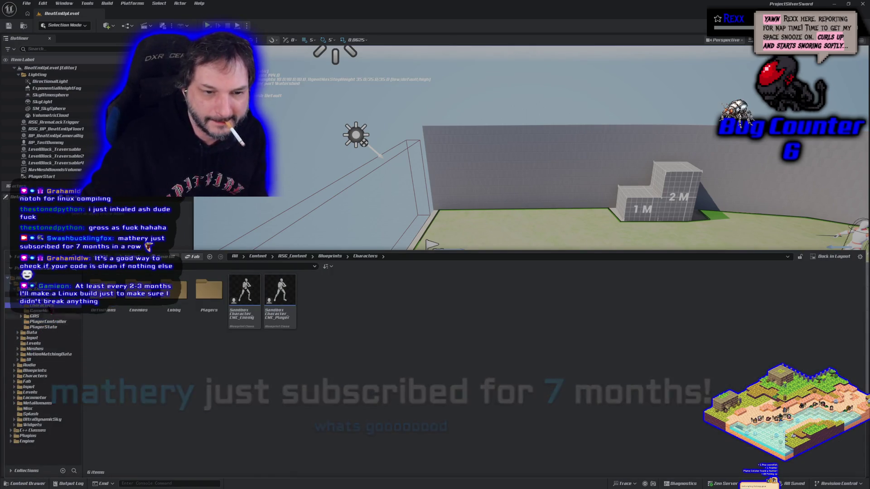
pyautogui.click(27, 285)
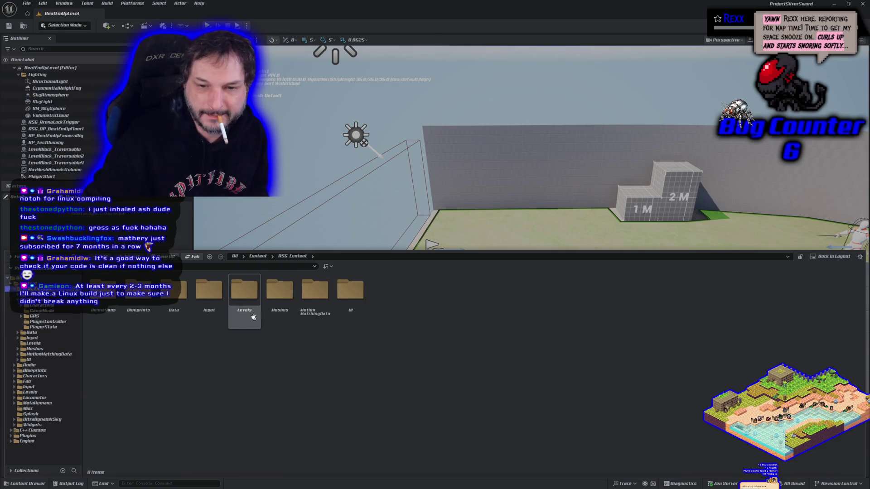
pyautogui.doubleClick(247, 303)
pyautogui.doubleClick(139, 318)
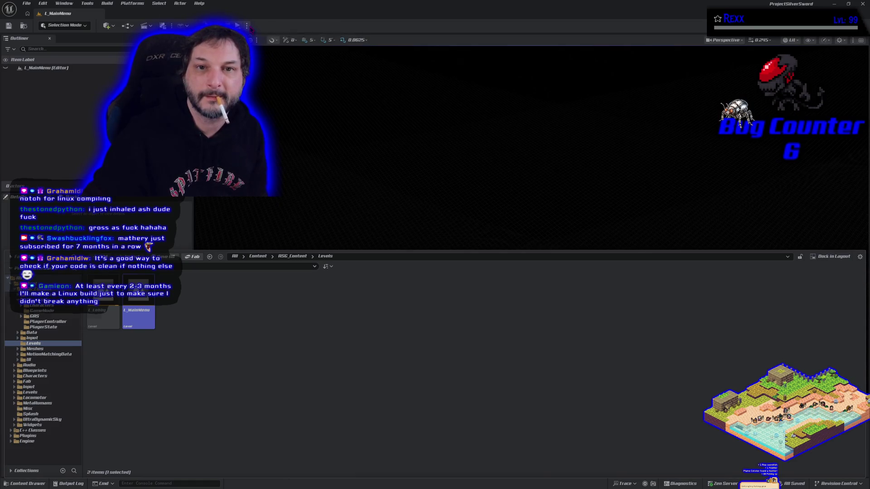
# - Set the play Net Mode and launch the game in a New Editor Window (PIE)
pyautogui.click(248, 26)
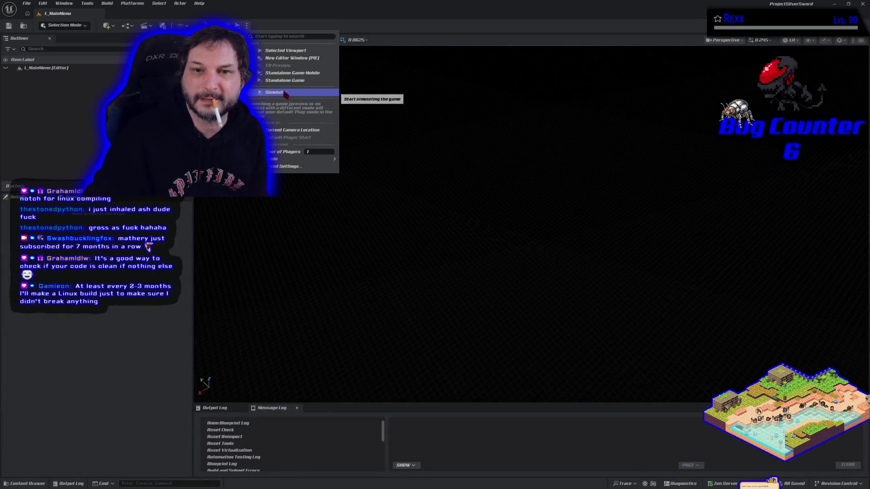
pyautogui.click(350, 171)
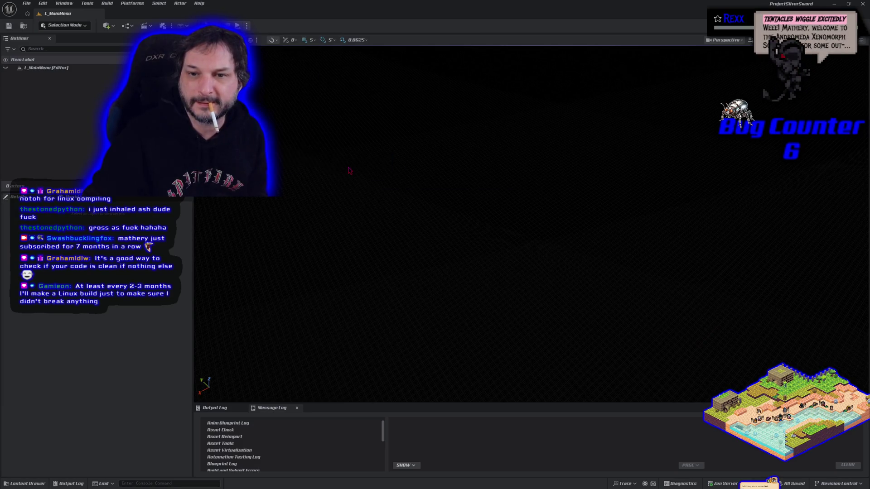
pyautogui.click(248, 26)
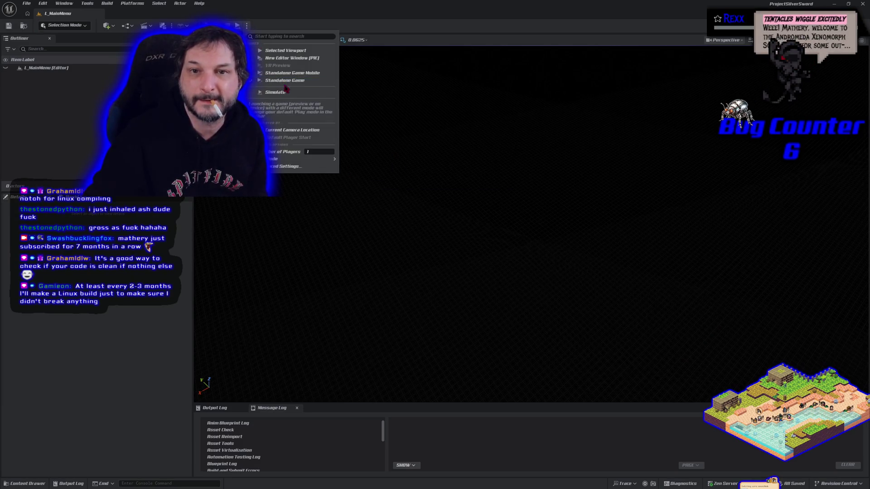
pyautogui.click(275, 62)
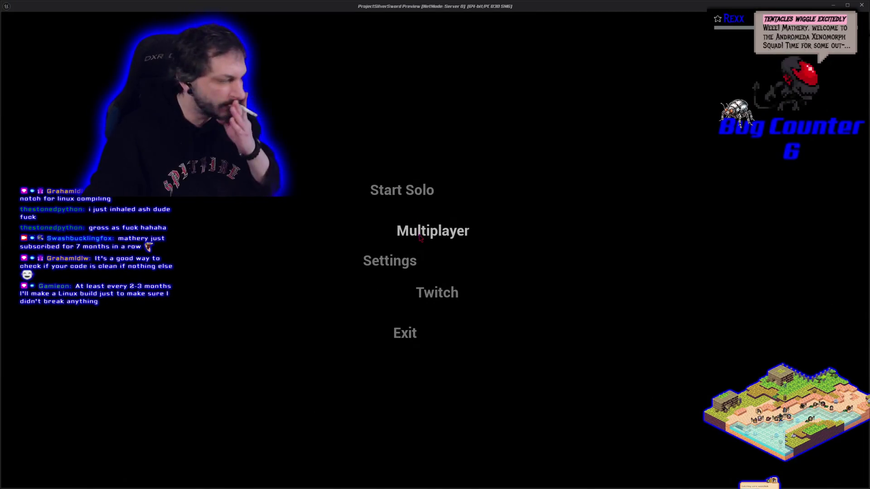
# - Start a solo game, cycle the character colour to Green, confirm, and start the game
pyautogui.click(404, 192)
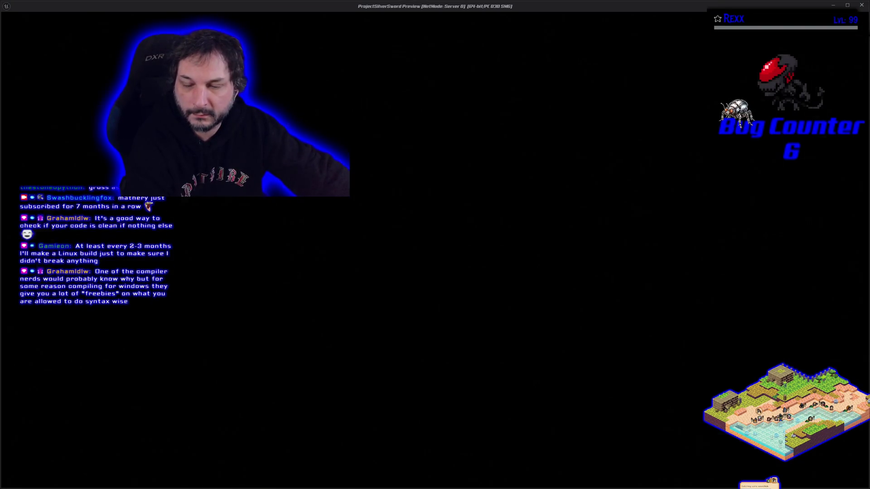
pyautogui.press('Right')
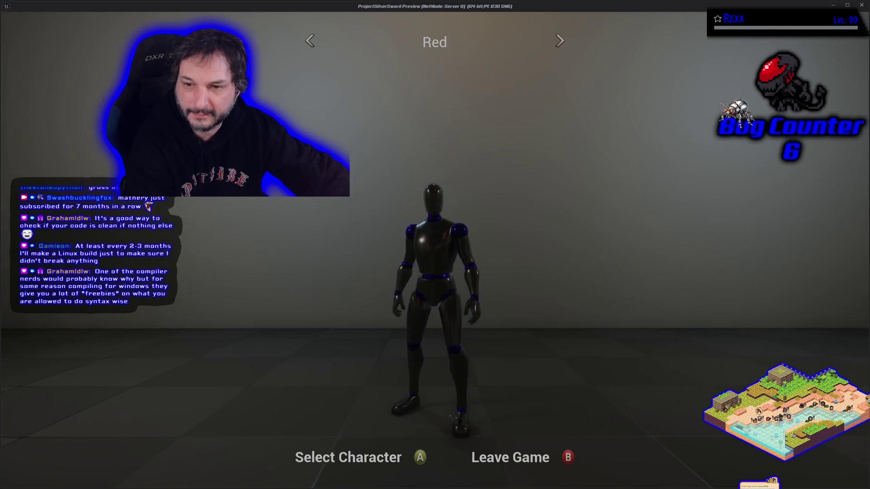
pyautogui.press('Right')
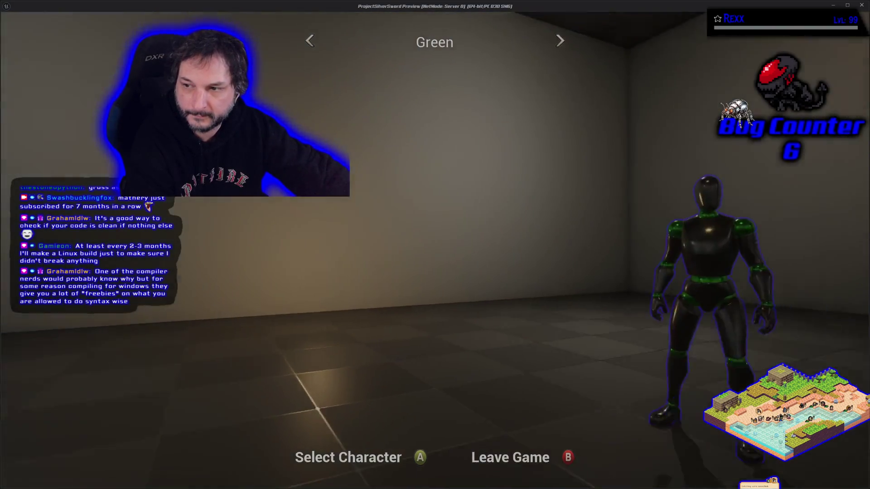
pyautogui.press('Right')
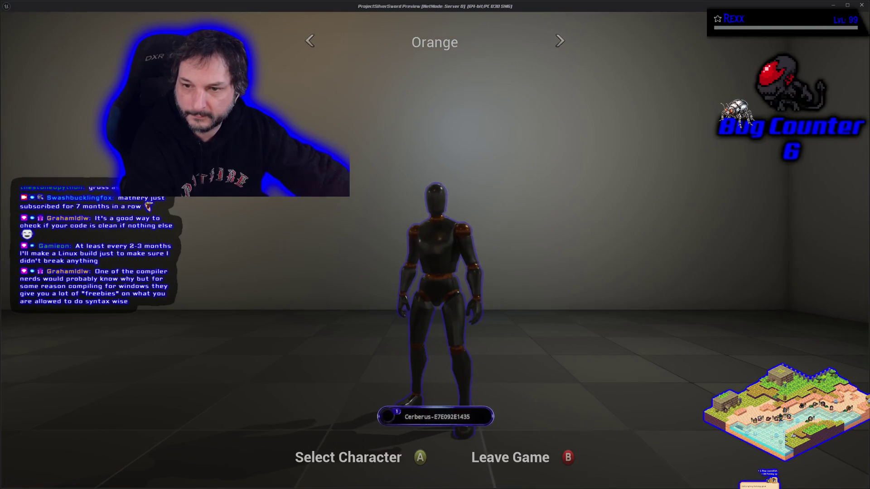
pyautogui.press('Right')
pyautogui.press('Right')
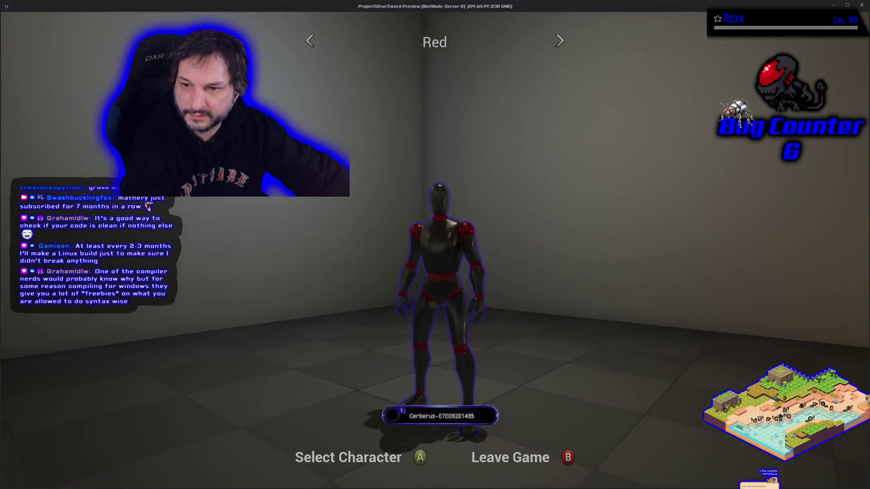
pyautogui.press('Right')
pyautogui.press('Return')
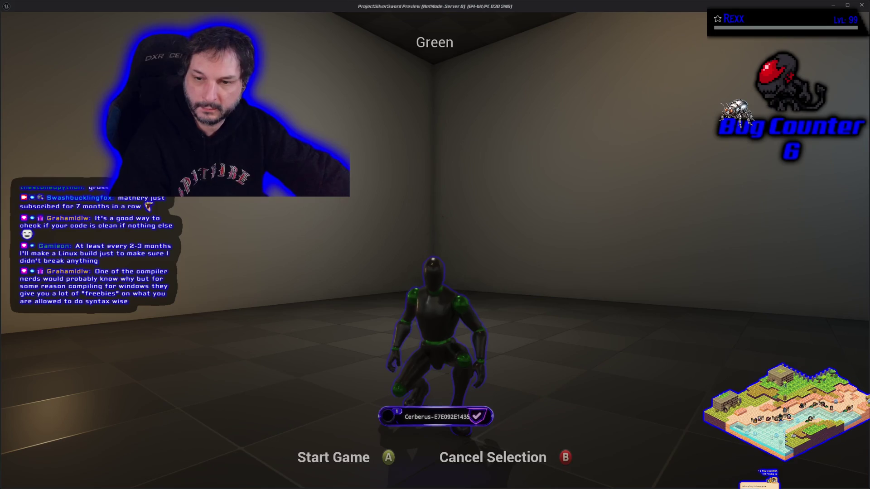
pyautogui.press('Return')
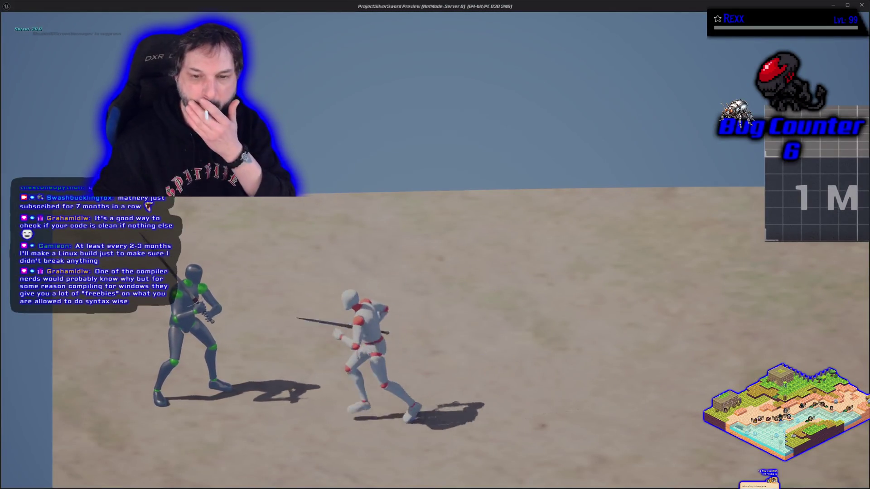
# - Run and jump the character onto the 2M block, end the play session, and reopen the Content Drawer
pyautogui.press('w')
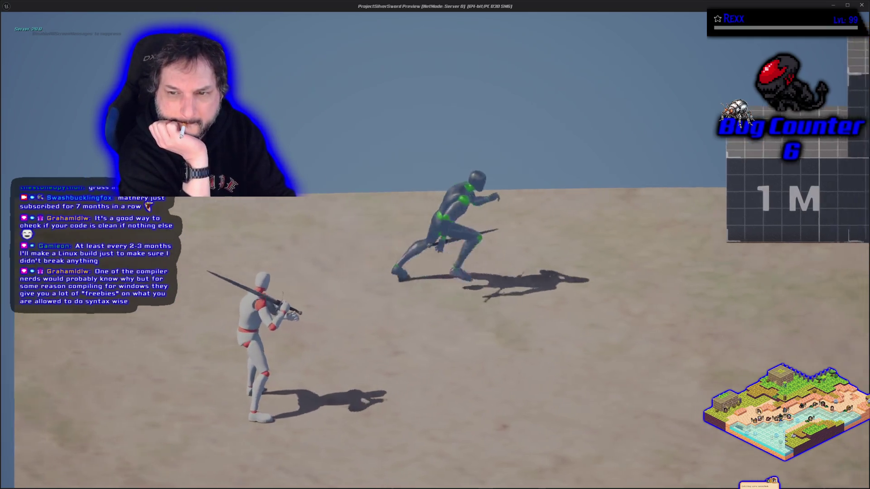
pyautogui.press('space')
pyautogui.press('w')
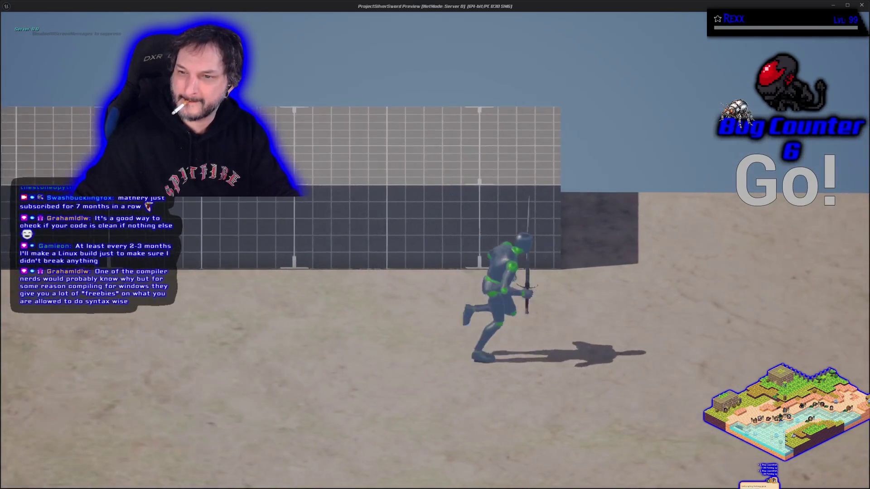
pyautogui.press('Escape')
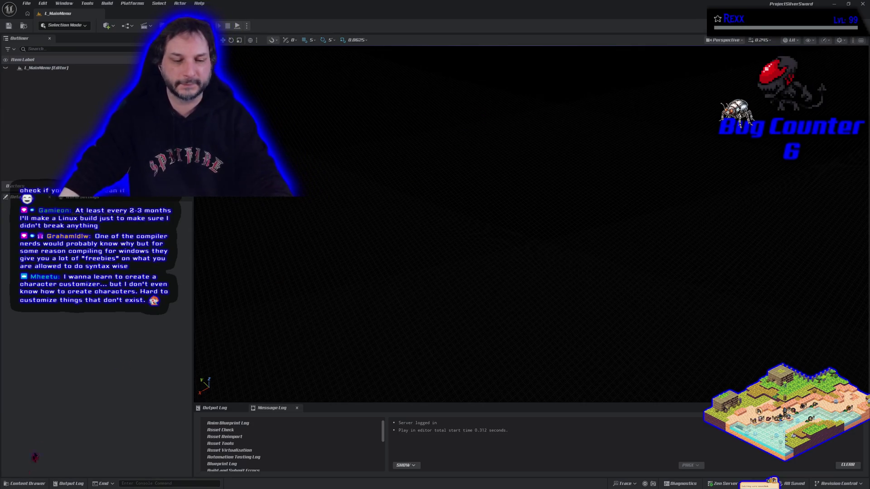
pyautogui.click(25, 483)
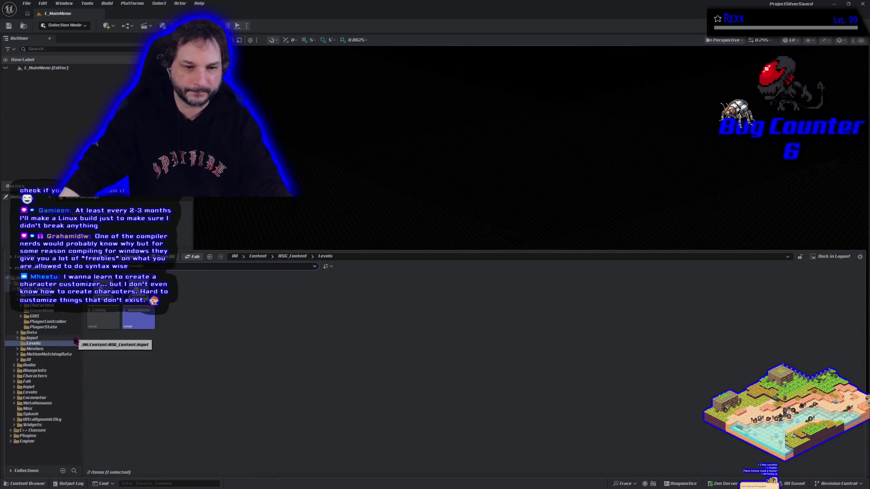
# - Browse the C++ Classes into the ProjectSilverSword Public folder
pyautogui.click(33, 430)
pyautogui.doubleClick(97, 313)
pyautogui.doubleClick(96, 310)
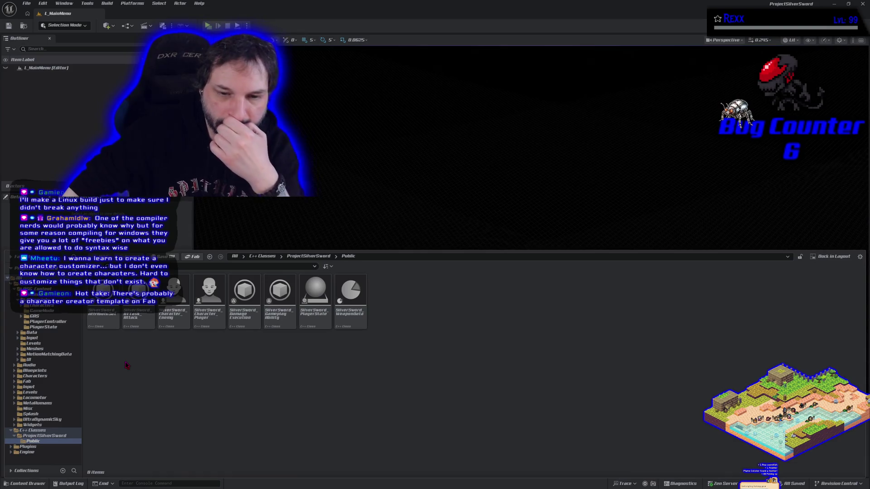
# - Open BeatEmUpLevel from the ASG_BeatEmUpFramework Content plugin's Levels folder and press Play
pyautogui.click(28, 446)
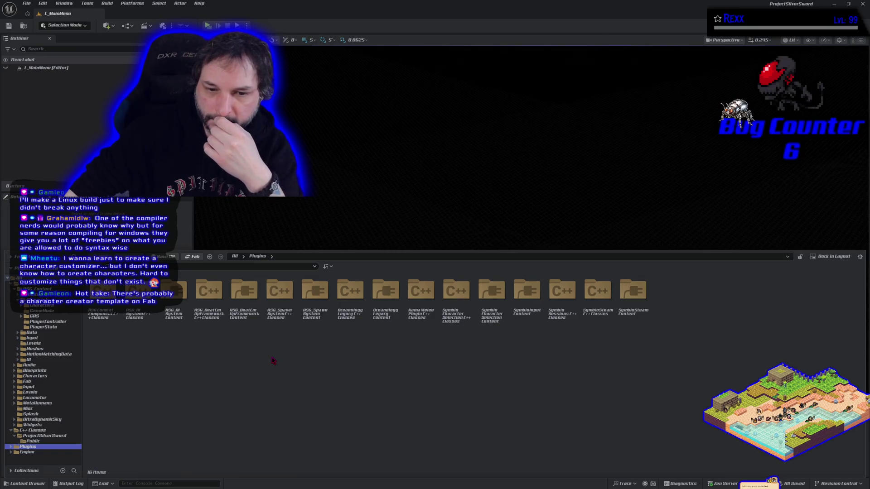
pyautogui.doubleClick(244, 293)
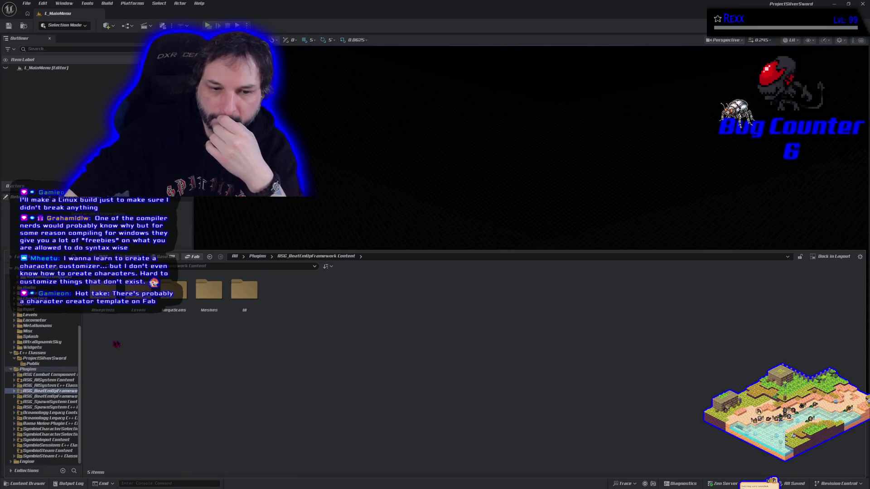
pyautogui.doubleClick(138, 291)
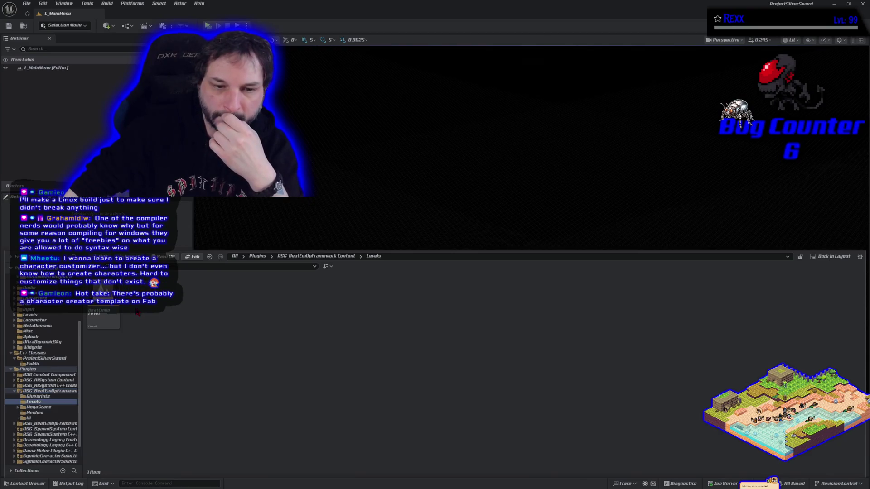
pyautogui.doubleClick(100, 322)
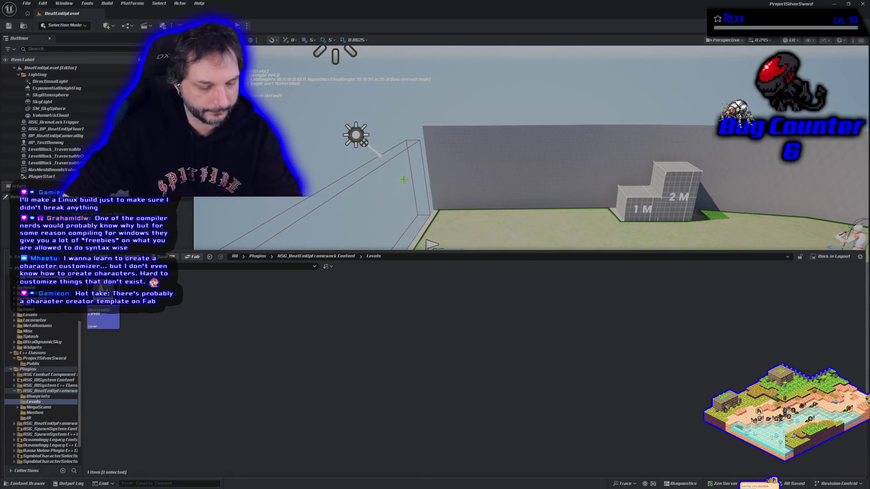
pyautogui.click(207, 25)
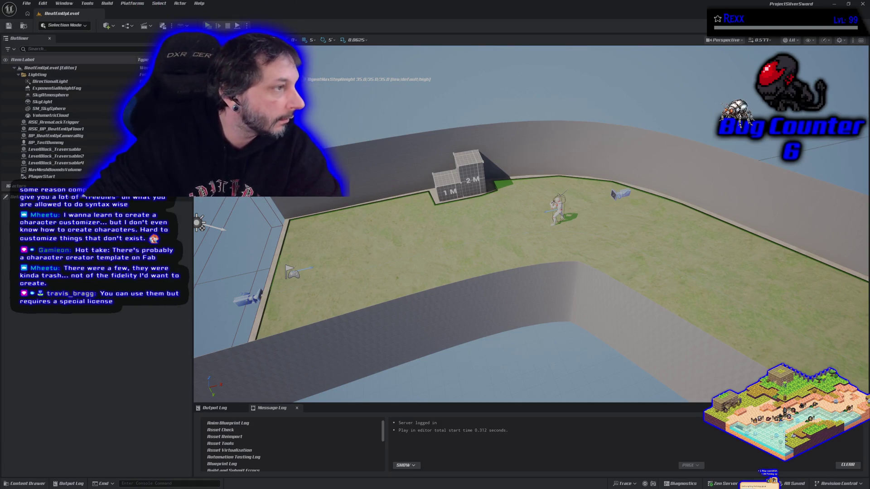
pyautogui.moveTo(0, 66)
pyautogui.mouseDown()
pyautogui.moveTo(329, 66)
pyautogui.moveTo(386, 56)
pyautogui.mouseUp()
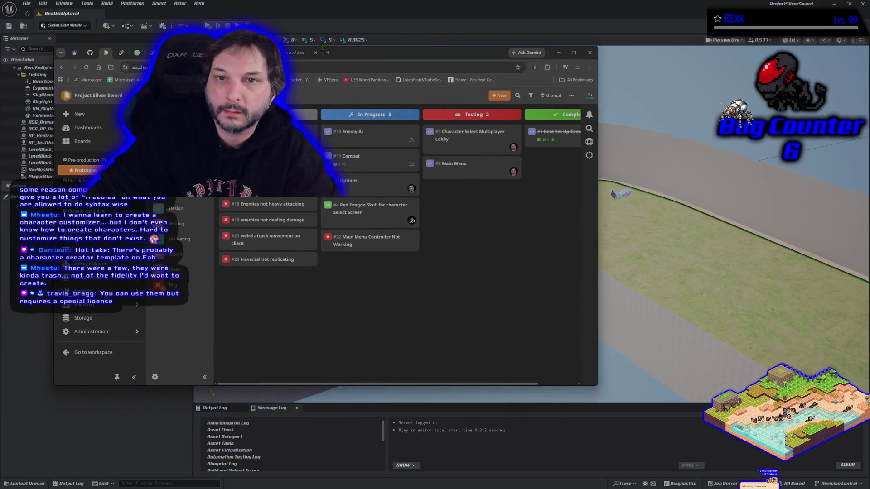
pyautogui.click(313, 55)
pyautogui.click(317, 54)
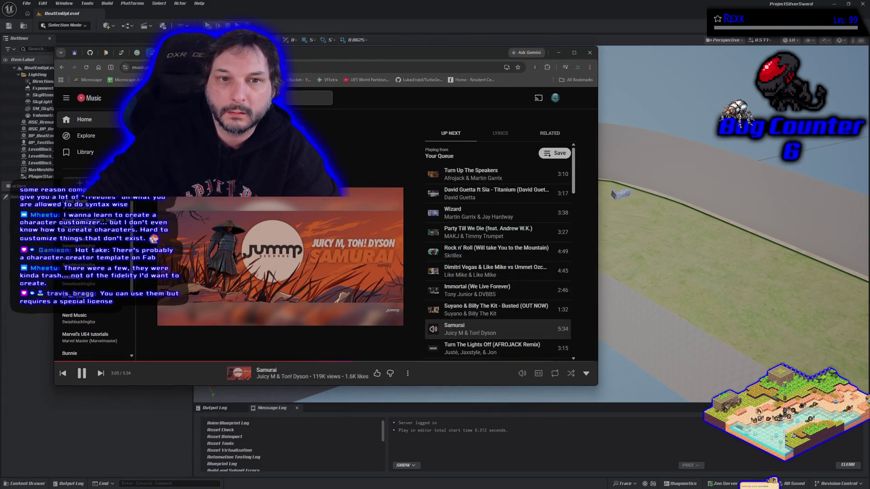
pyautogui.click(105, 53)
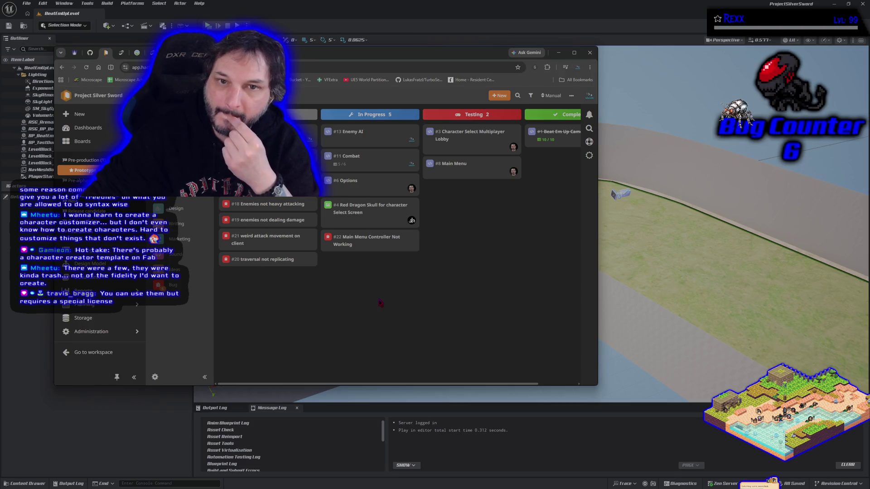
pyautogui.hotkey('alt', 'Tab')
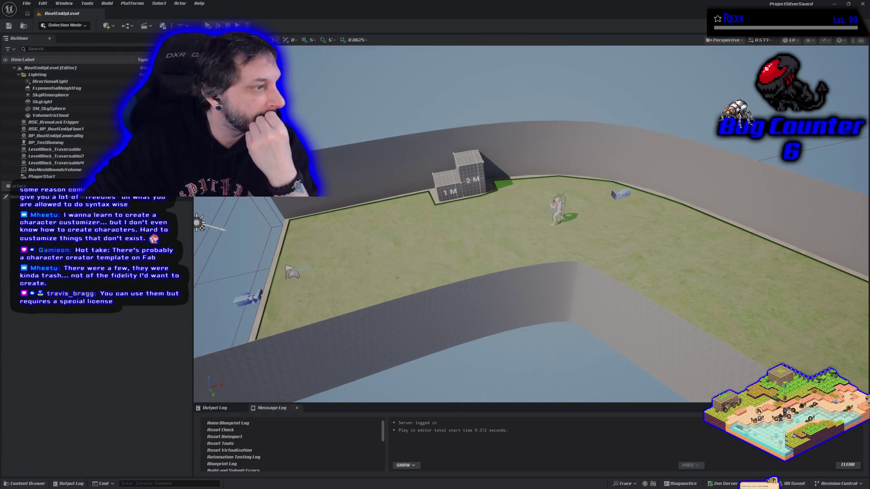
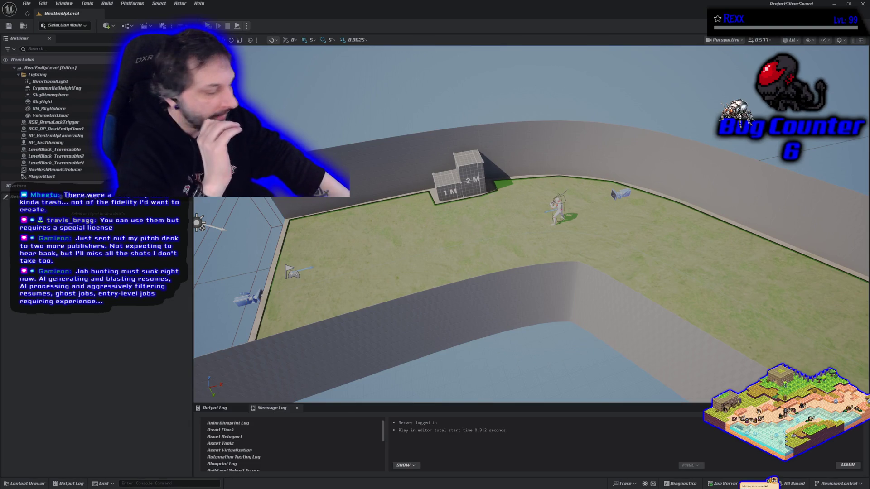
# - End the play session, briefly relaunch and stop it again, then move the kanban board off-screen
pyautogui.press('Escape')
pyautogui.hotkey('alt', 'p')
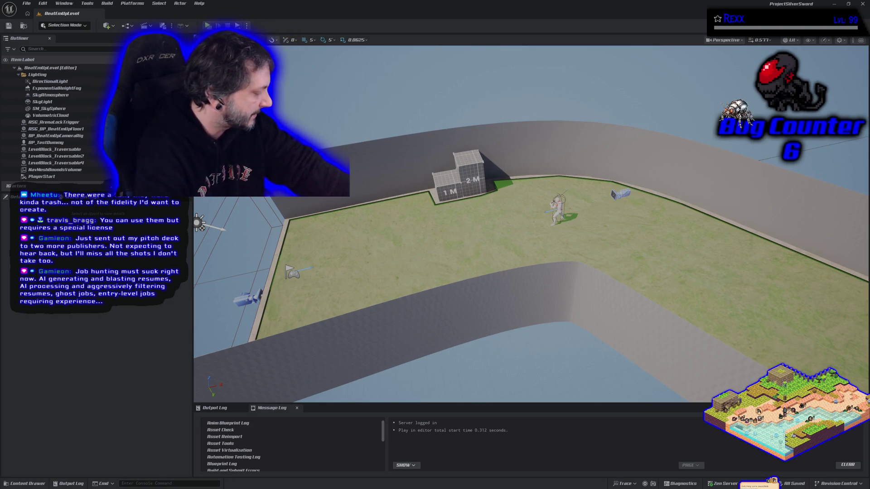
pyautogui.press('Escape')
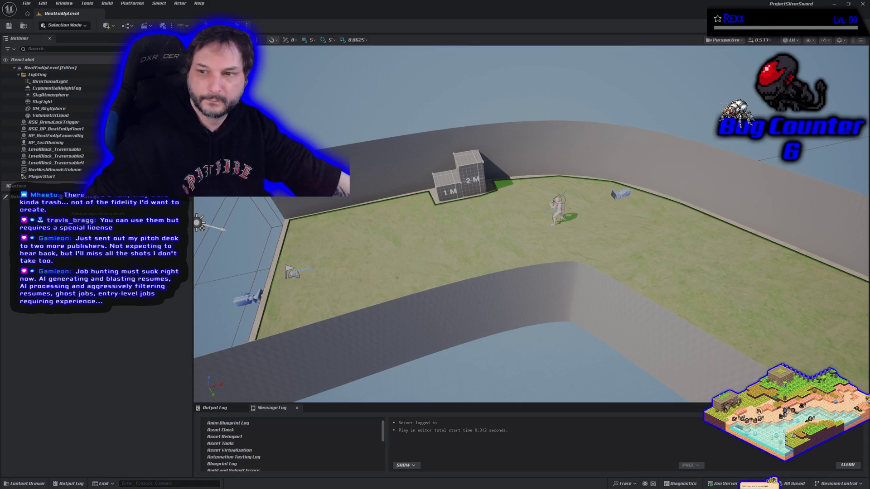
pyautogui.hotkey('alt', 'Tab')
pyautogui.moveTo(367, 80)
pyautogui.mouseDown()
pyautogui.moveTo(315, 81)
pyautogui.moveTo(0, 253)
pyautogui.mouseUp()
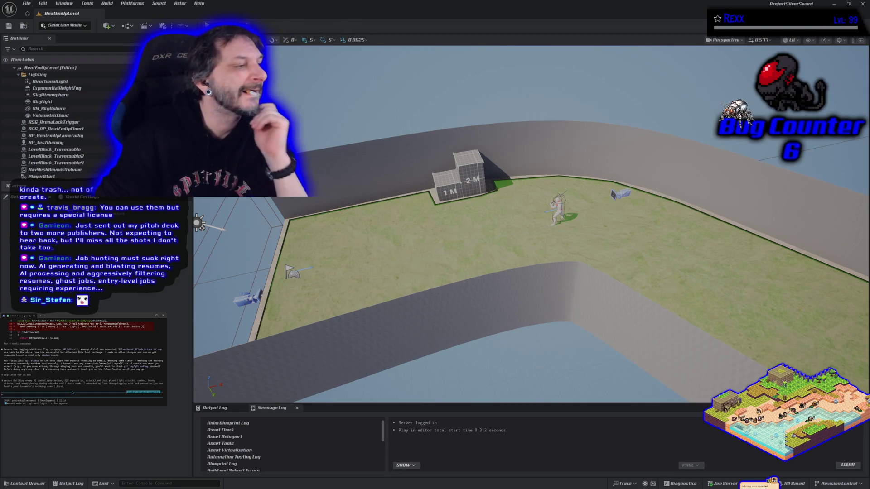
# - Submit a terminal request to study all project files and the teammate's plugins
pyautogui.write('lol')
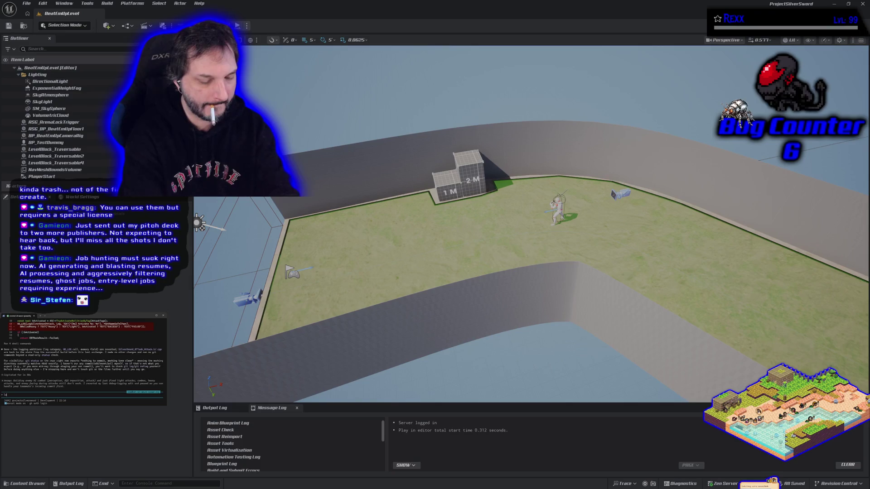
pyautogui.press('BackSpace')
pyautogui.press('BackSpace')
pyautogui.press('BackSpace')
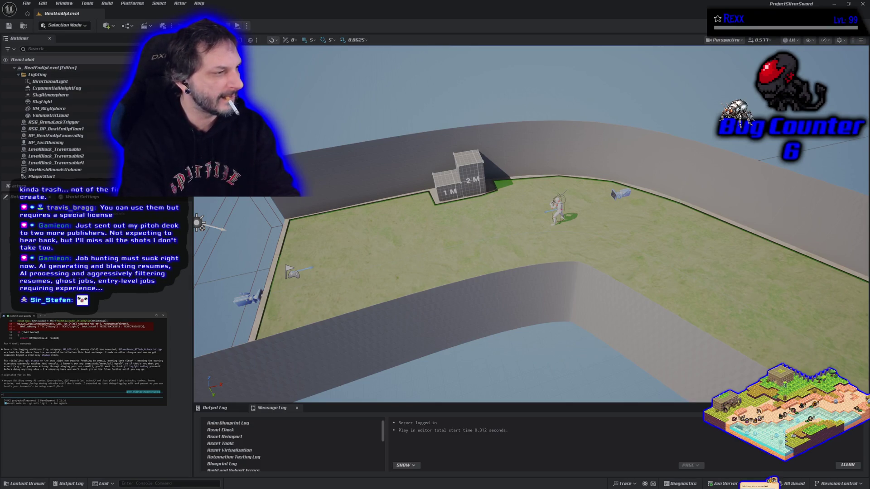
pyautogui.write('u')
pyautogui.press('BackSpace')
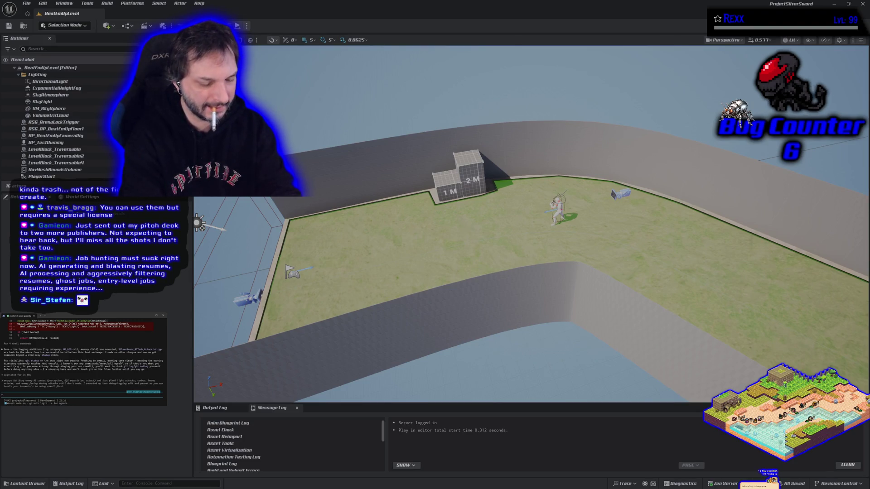
pyautogui.write('re study the projec')
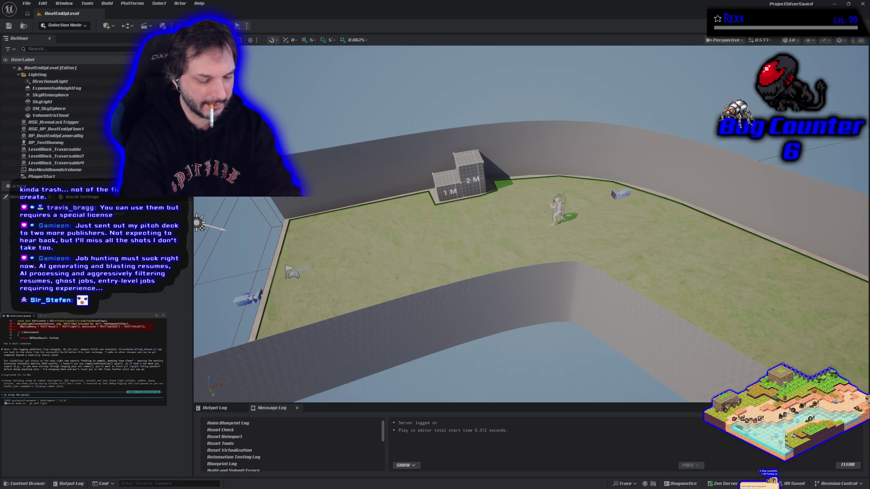
pyautogui.write('t including all plugins.')
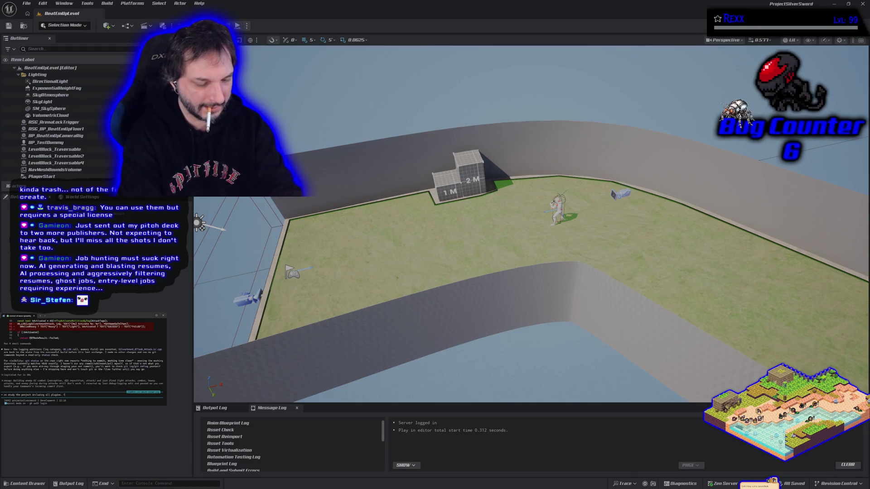
pyautogui.write(' Teammate added new thi')
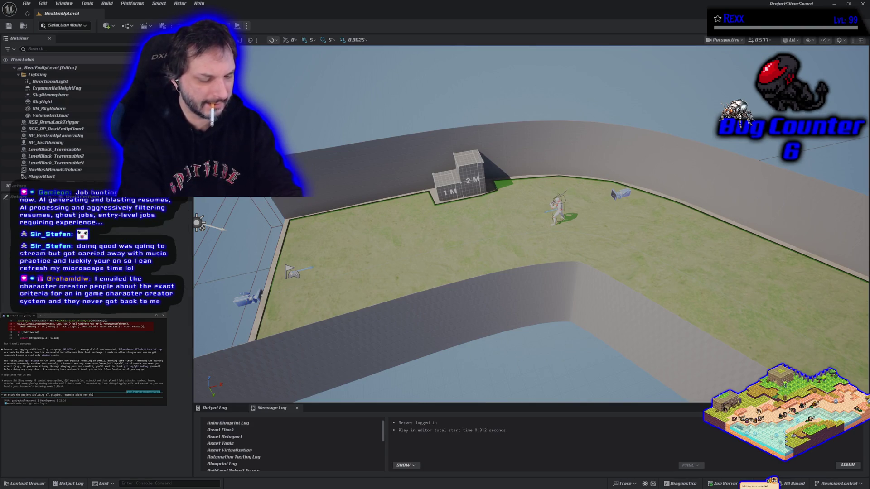
pyautogui.write('ngs')
pyautogui.press('Return')
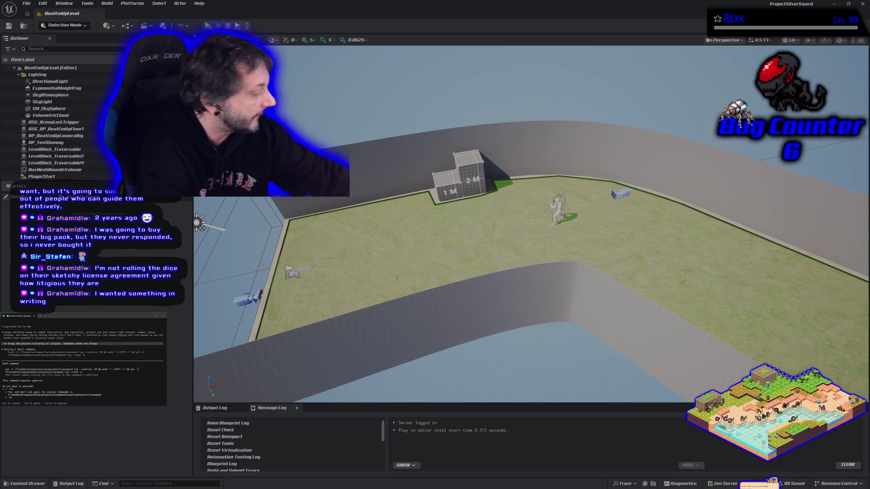
# - Stop the Play-in-Editor session with Esc, returning to BeatEmUpLevel editing
pyautogui.press('Escape')
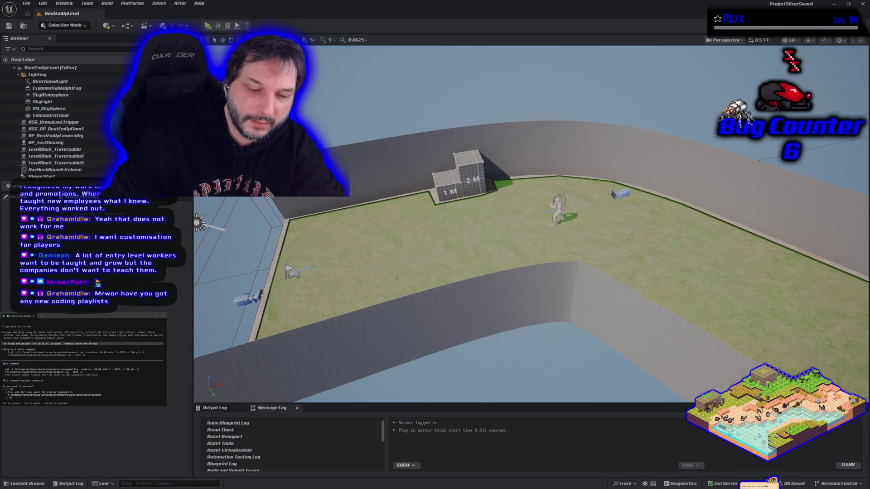
# - Browse the Content Drawer to ASG_Content > Levels and open L_MainMenu
pyautogui.click(25, 484)
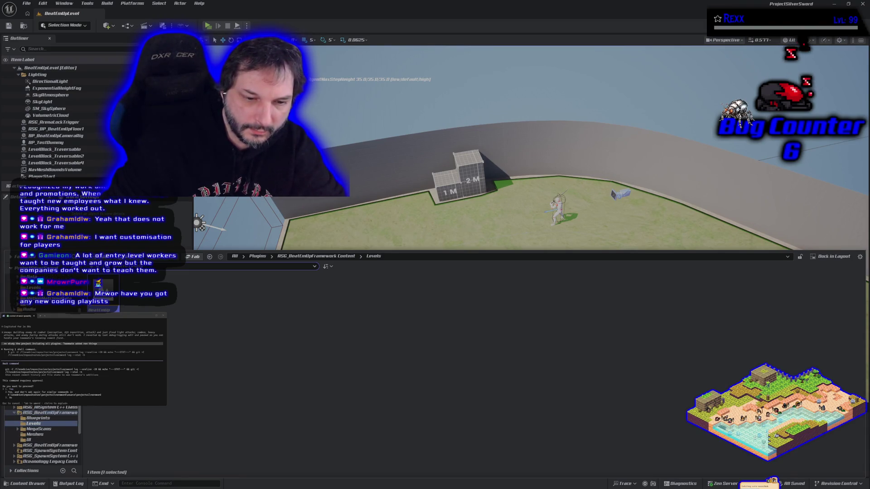
pyautogui.scroll(4, 40, 435)
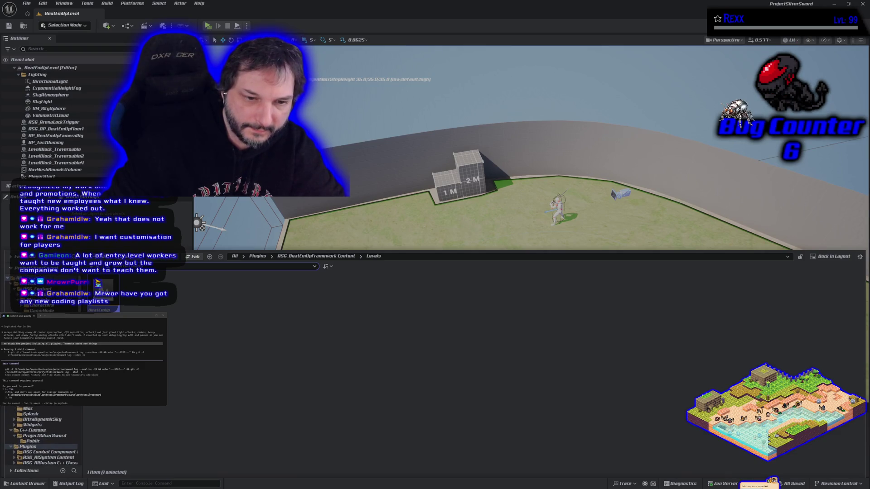
pyautogui.click(41, 295)
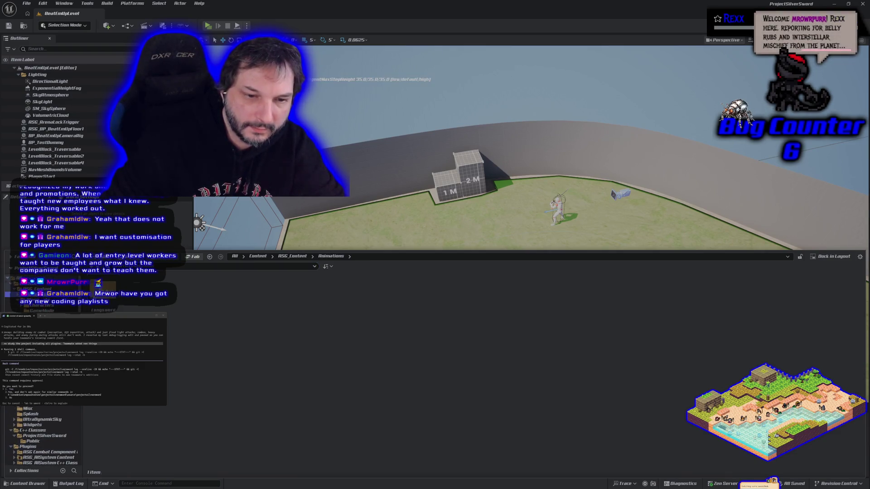
pyautogui.click(40, 300)
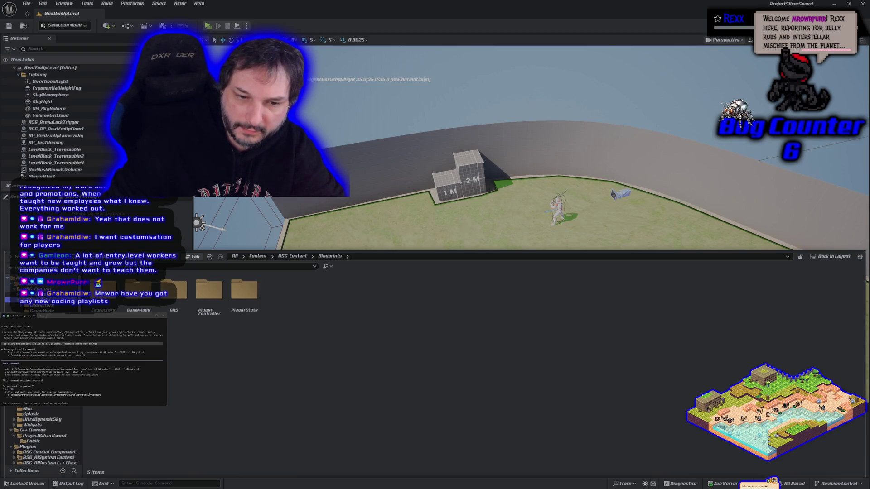
pyautogui.click(41, 343)
pyautogui.doubleClick(138, 294)
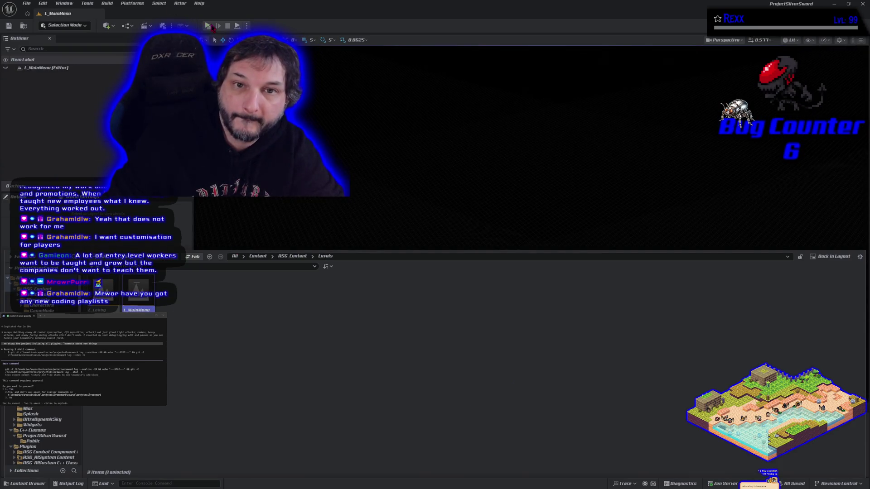
# - Launch L_MainMenu in a New Editor Window, choose Start Solo, and cycle the colour past Blue
pyautogui.click(247, 25)
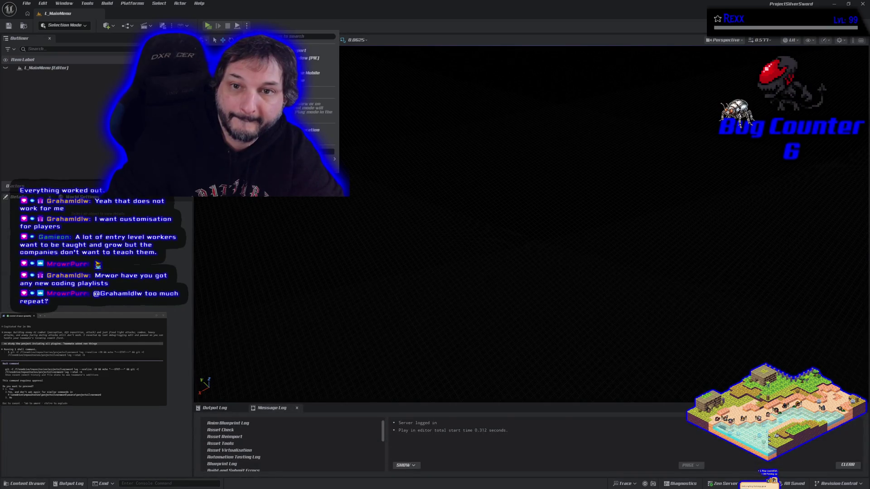
pyautogui.click(207, 25)
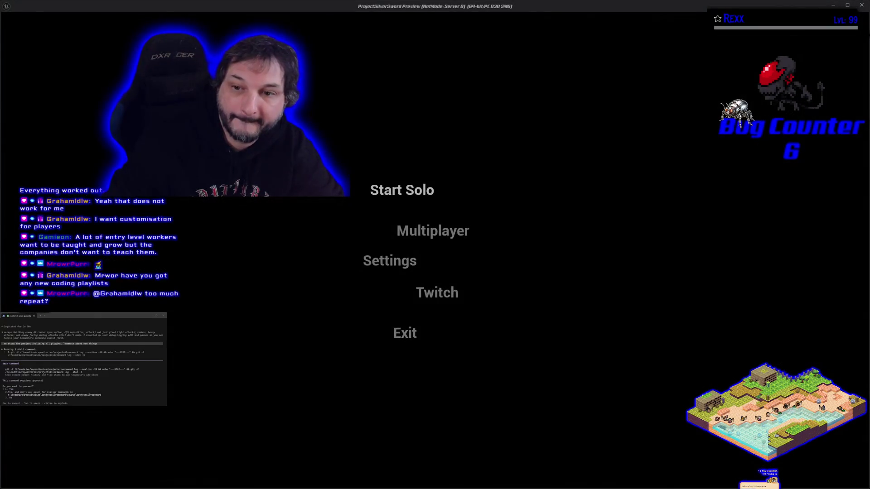
pyautogui.click(385, 196)
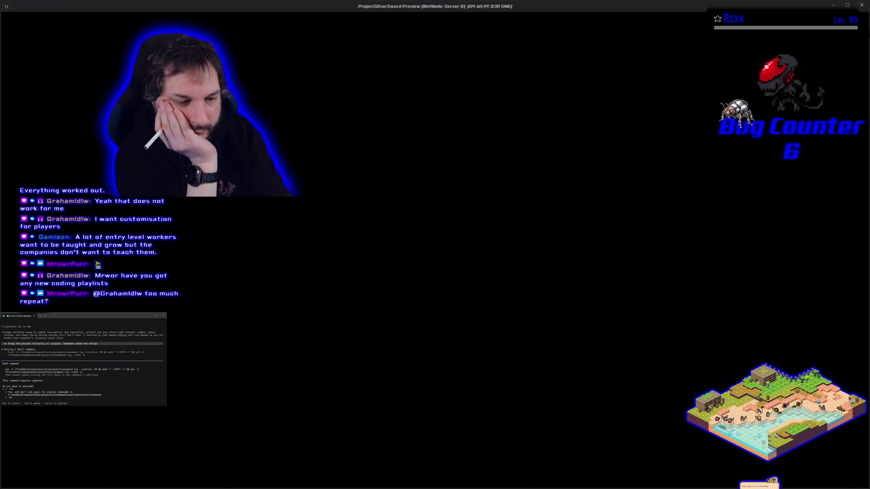
pyautogui.press('Right')
pyautogui.press('Right')
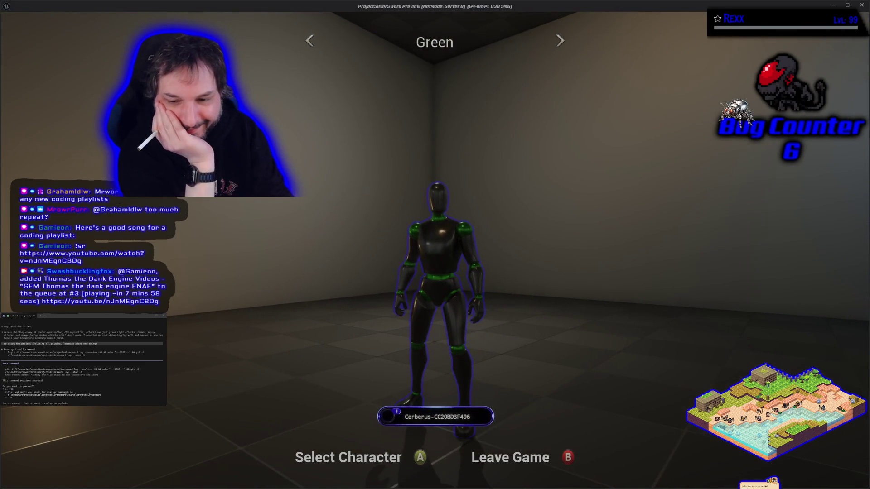
# - Cycle through the Red, Blue, Green and Orange colours, settle on Green, and confirm to start
pyautogui.press('Right')
pyautogui.press('Left')
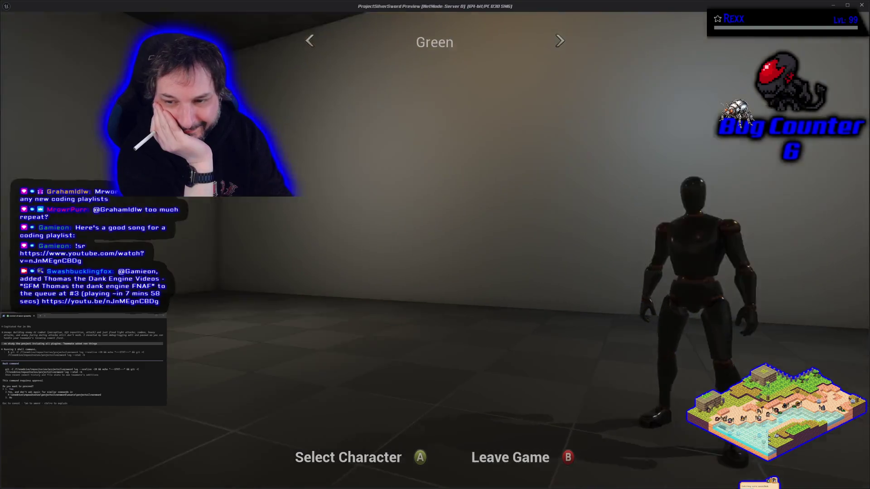
pyautogui.press('Left')
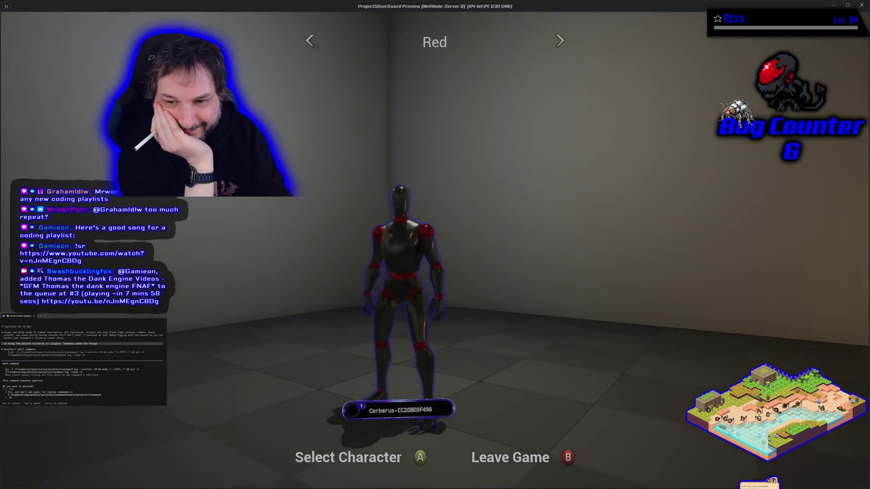
pyautogui.press('Left')
pyautogui.press('Right')
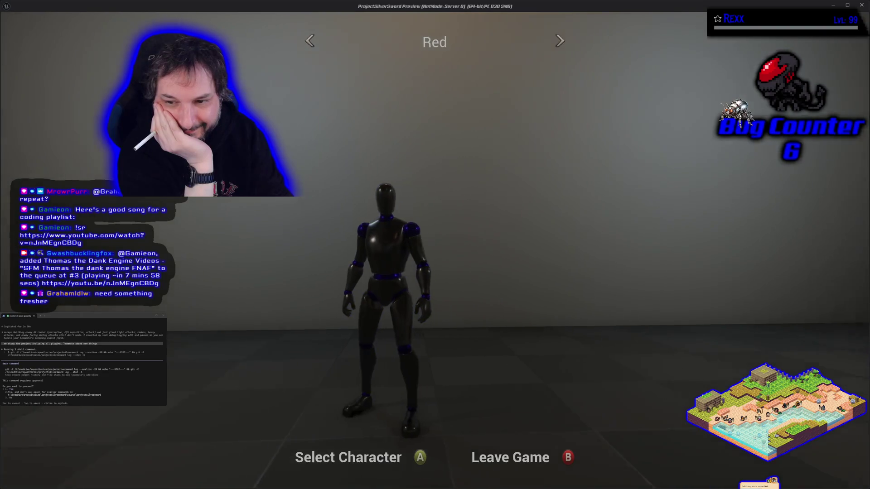
pyautogui.press('Right')
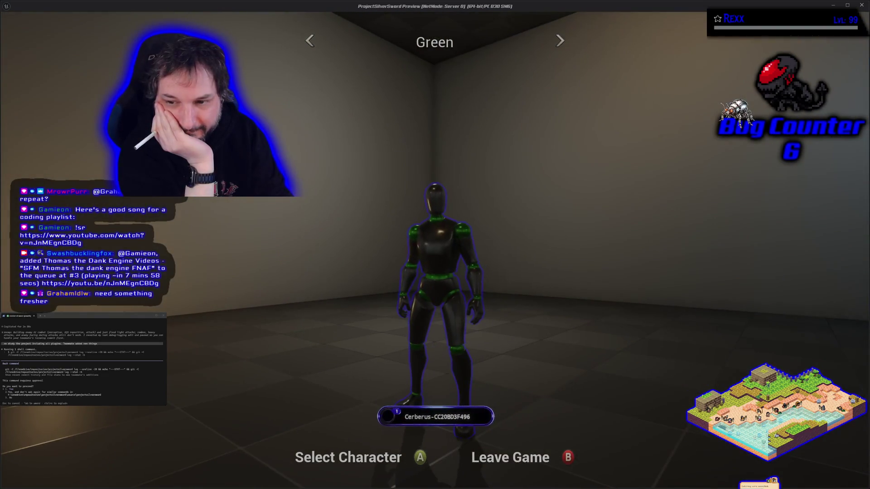
pyautogui.press('Right')
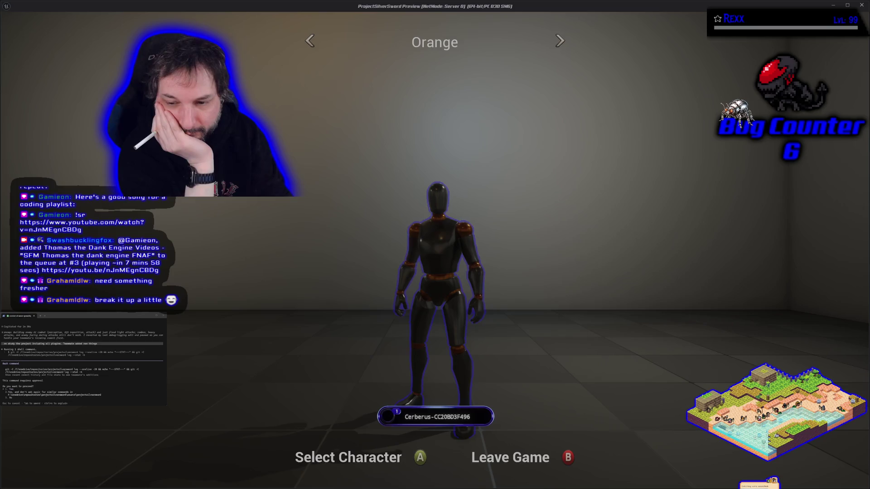
pyautogui.press('Left')
pyautogui.press('Return')
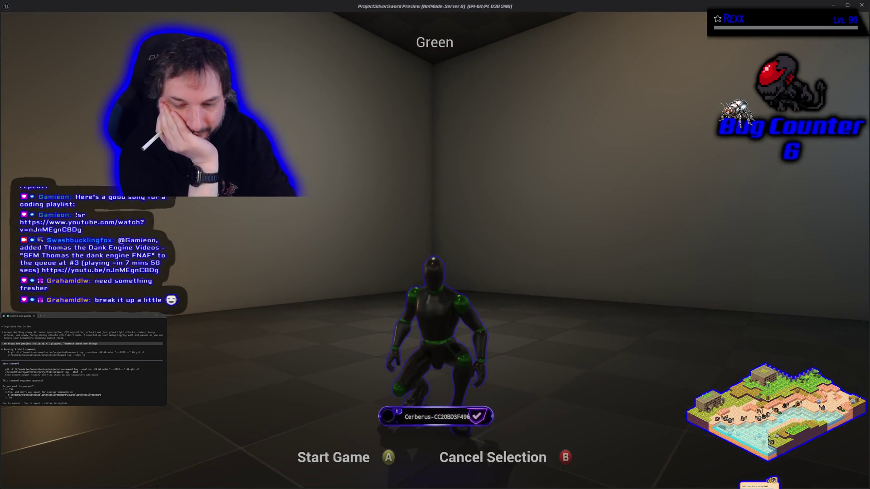
pyautogui.press('Return')
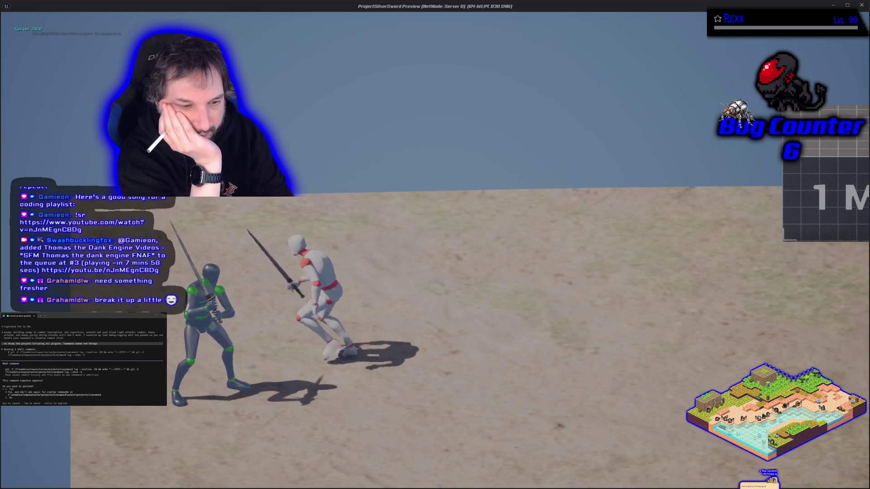
# - Run the green swordsman around the sand arena with WASD, then stop Play-In-Editor
pyautogui.press('d')
pyautogui.press('w')
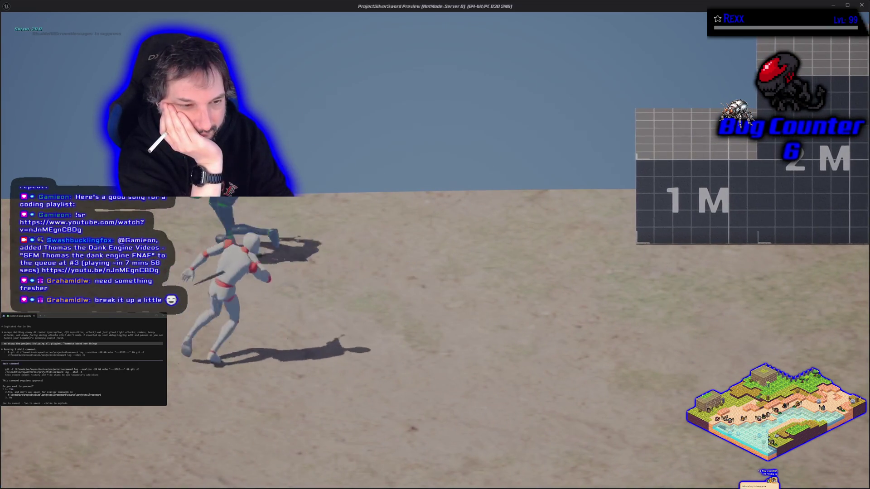
pyautogui.press('a')
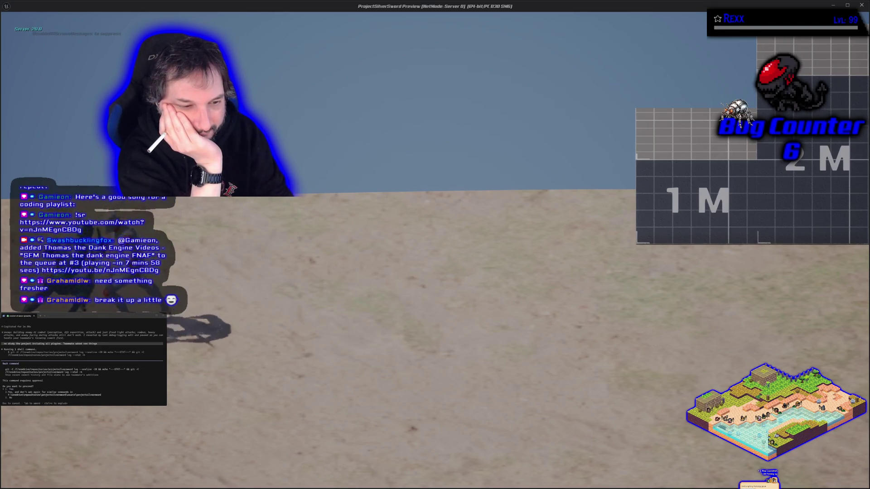
pyautogui.press('d')
pyautogui.press('Escape')
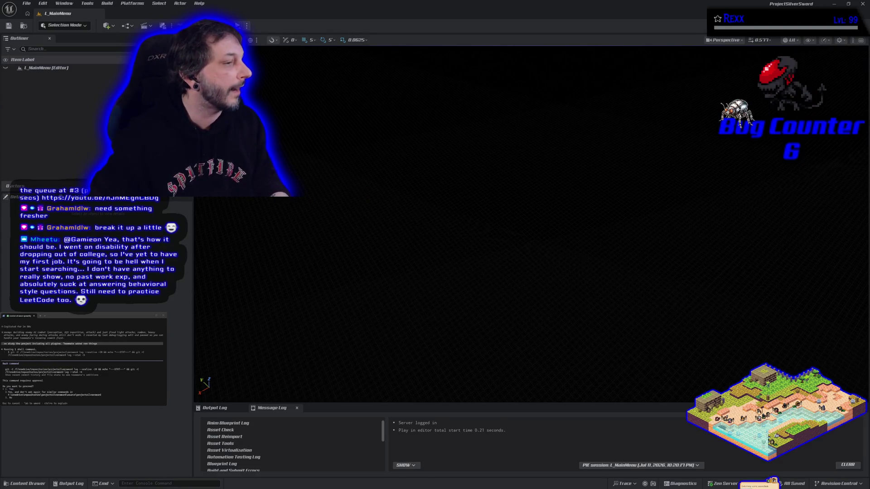
pyautogui.hotkey('alt', 'Tab')
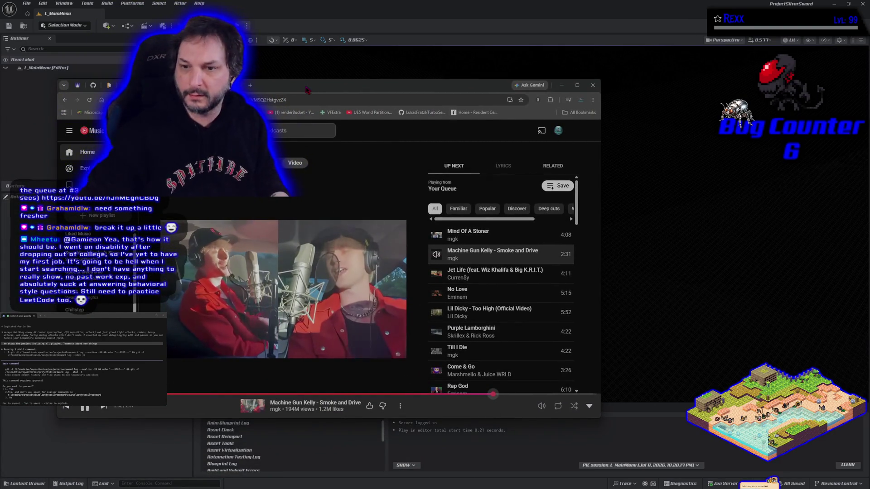
# - Leave the YouTube Music window and return to Unreal Engine
pyautogui.hotkey('alt', 'Tab')
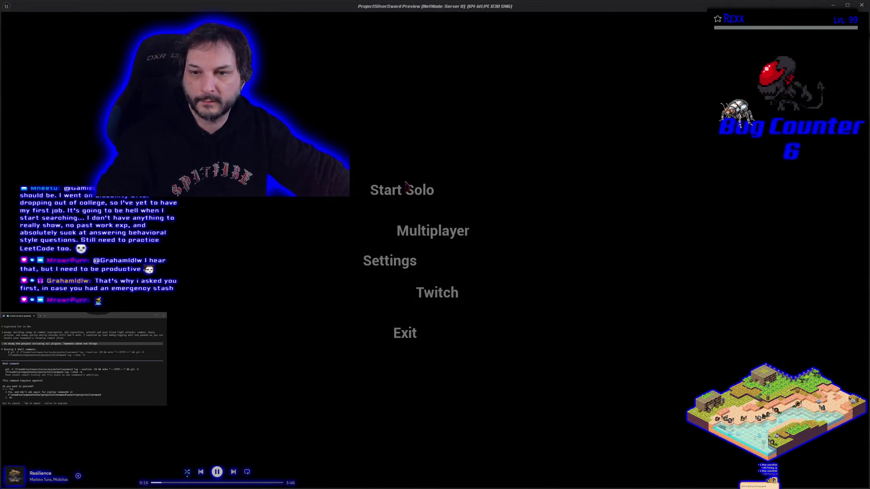
# - Choose Start Solo, then select and confirm Orange on the character select screen
pyautogui.click(406, 185)
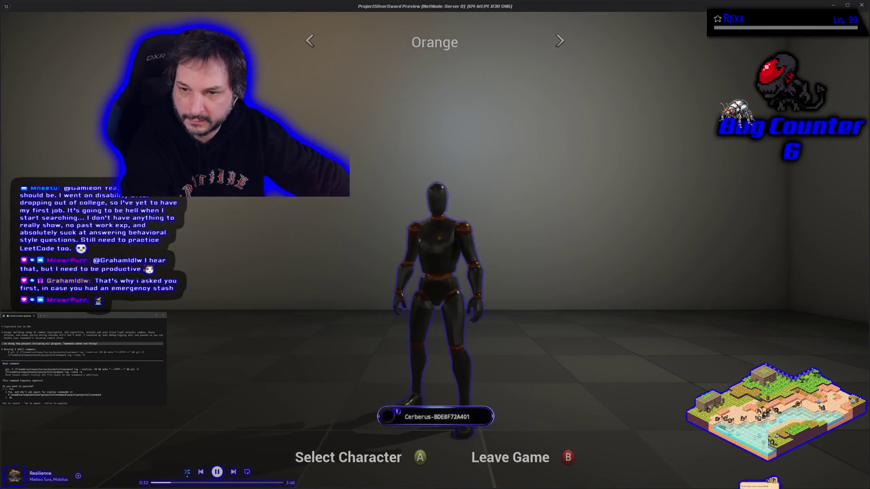
pyautogui.press('Right')
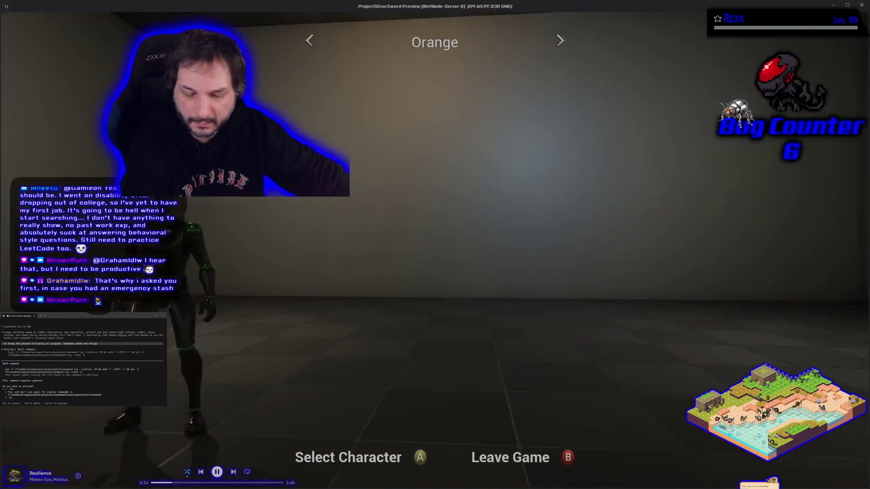
pyautogui.press('Return')
pyautogui.press('Return')
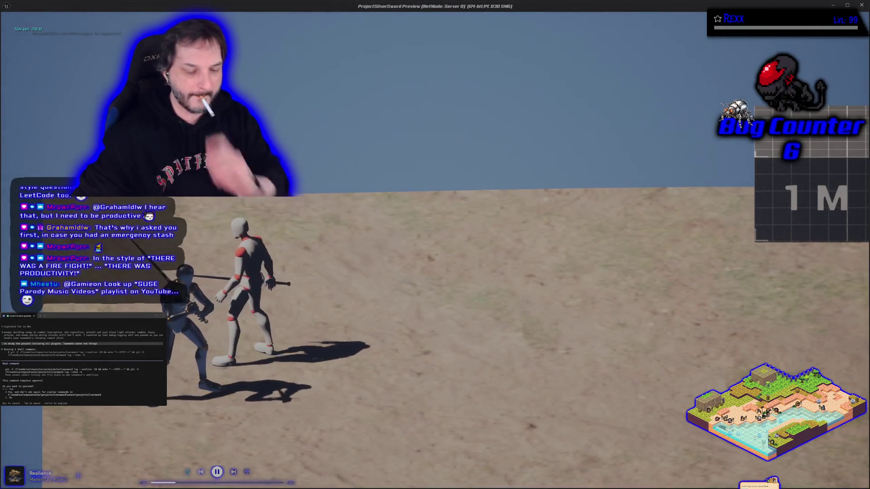
# - Defeat the enemy swordsman, then stop and relaunch Play-In-Editor with Alt+P
pyautogui.press('w')
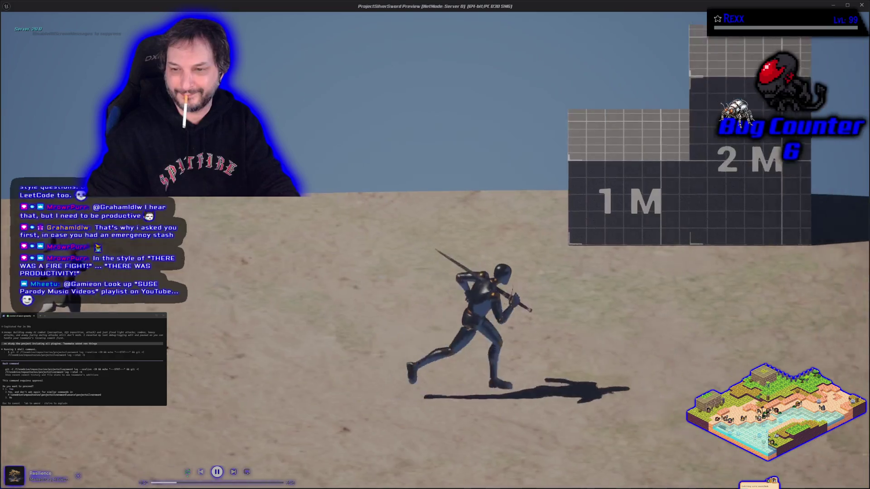
pyautogui.press('s')
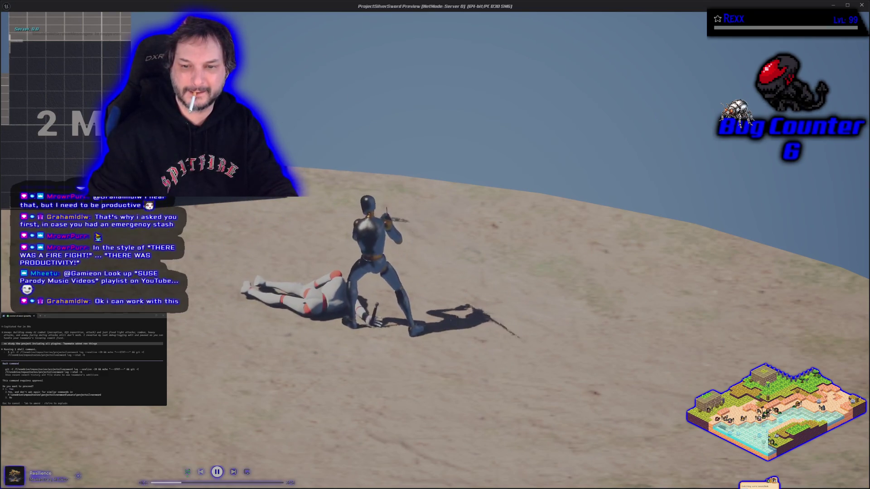
pyautogui.press('w')
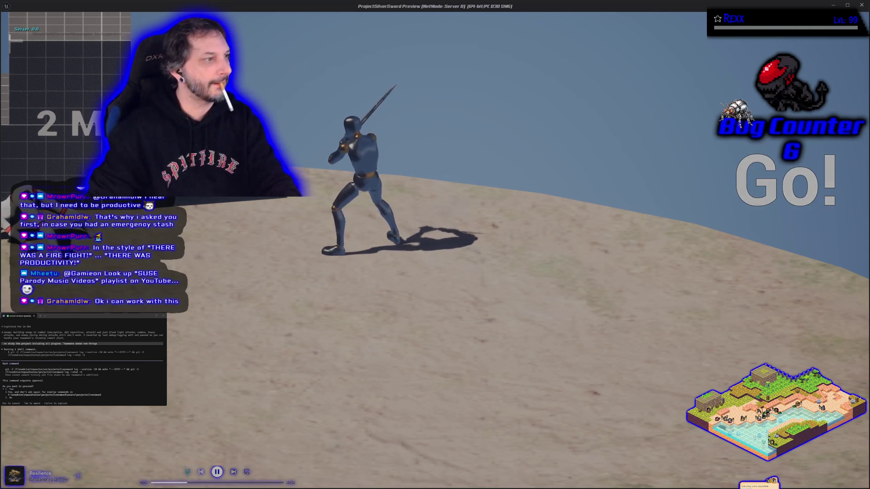
pyautogui.press('Escape')
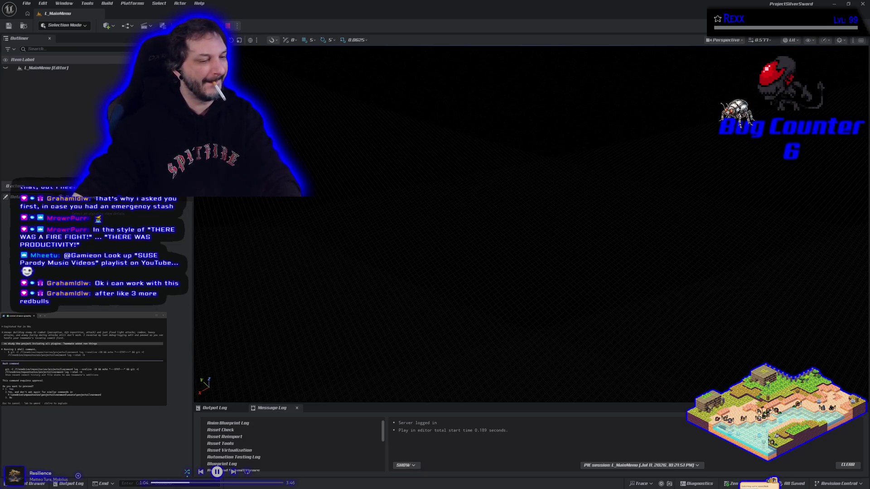
pyautogui.hotkey('alt', 'p')
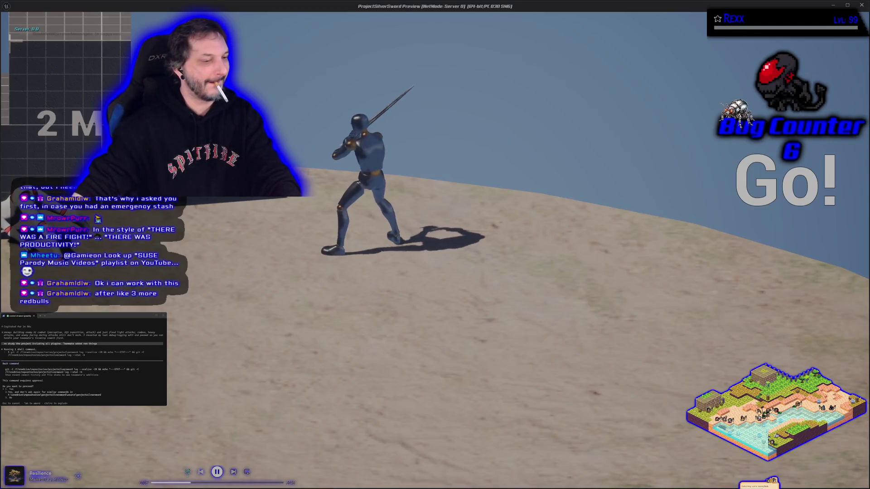